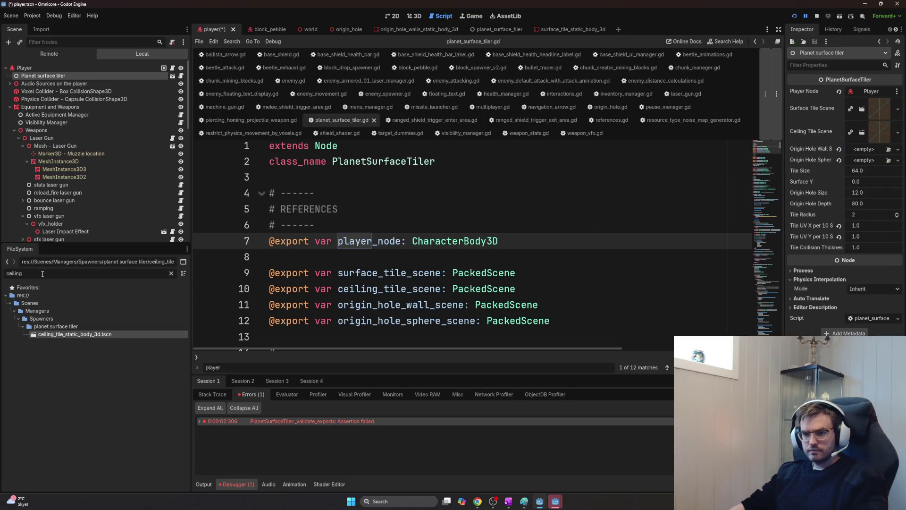
Step: Assign origin_hole.tscn and origin_hole_walls_static_body_3d.tscn as the tiler's sphere and wall scenes, save, and run
text(origin)
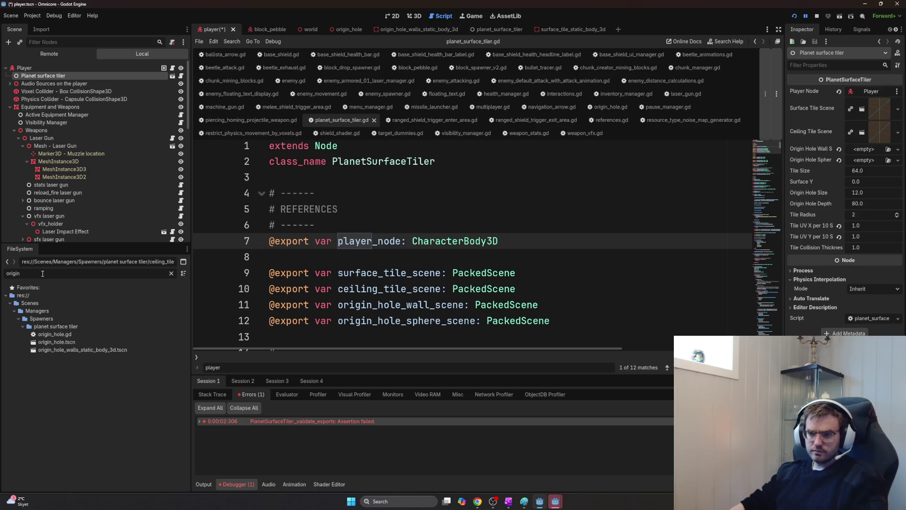
mouse_move(54, 341)
mouse_down()
mouse_move(339, 305)
mouse_move(501, 245)
mouse_move(852, 161)
mouse_up()
drag(82, 350, 814, 202)
drag(860, 150, 860, 150)
key(ctrl+s)
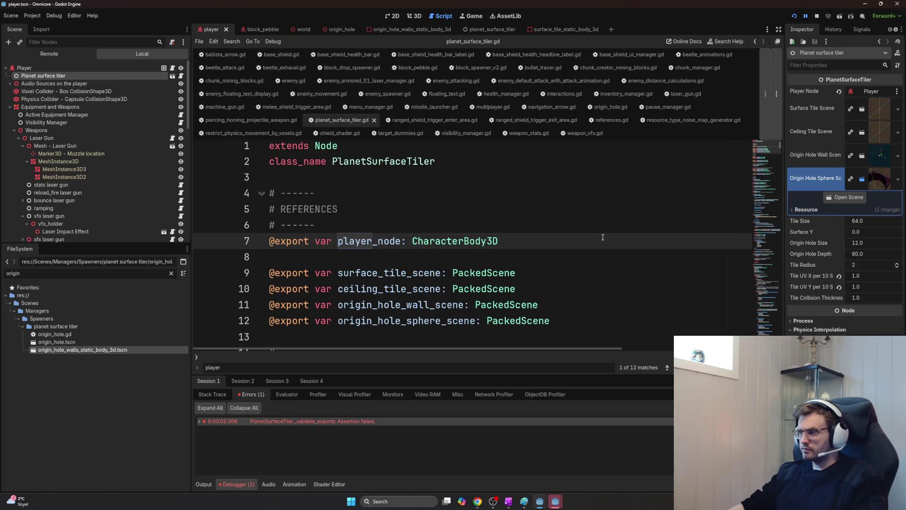
key(F5)
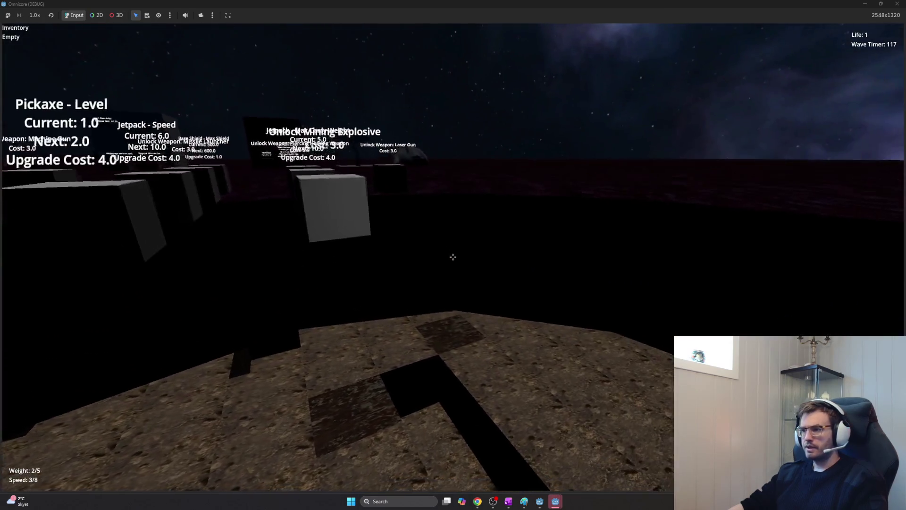
Step: Equip the pickaxe, walk up to the rusty block, break it open, then stop the game
key(1)
key(w)
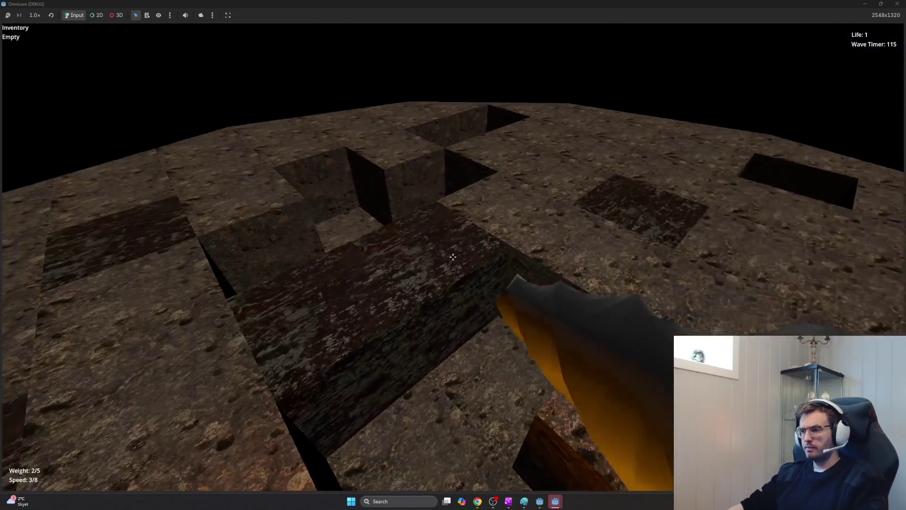
click(453, 256)
click(452, 257)
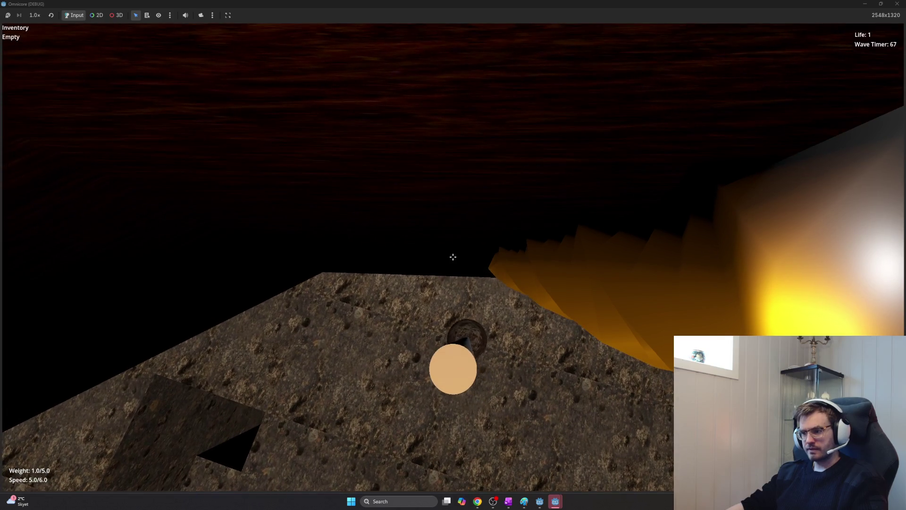
key(F8)
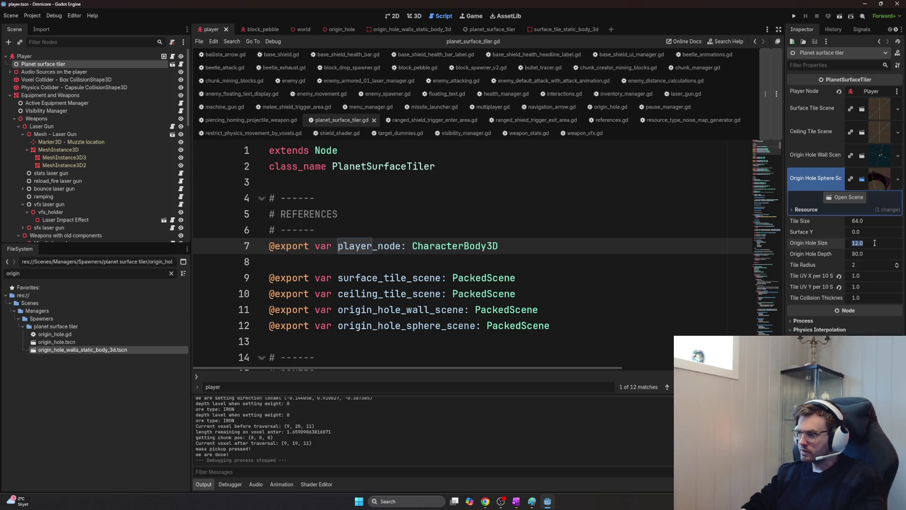
Step: Relaunch the game as host, mine through the block under the crosshair, then stop it
key(F5)
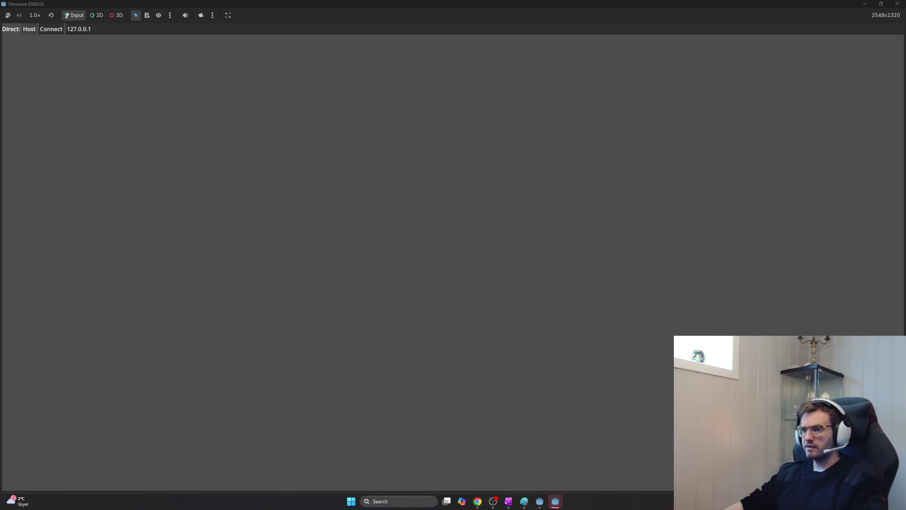
click(30, 28)
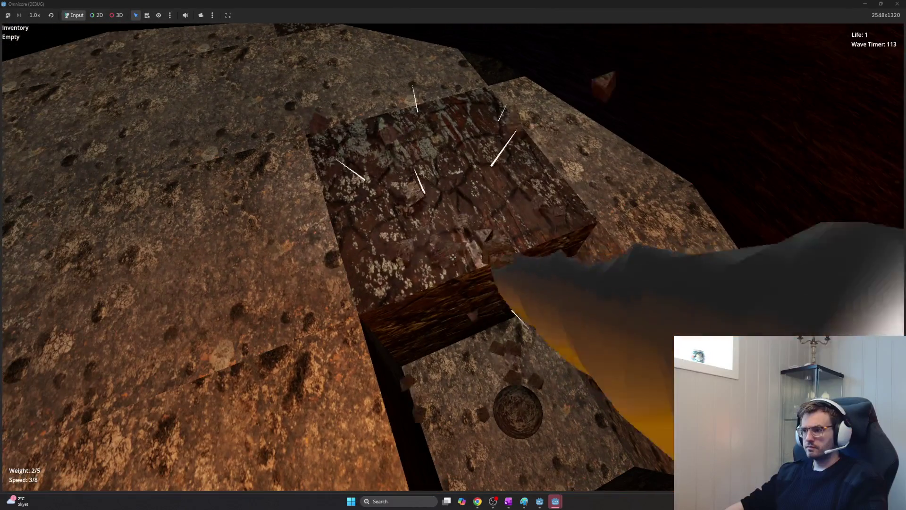
click(452, 257)
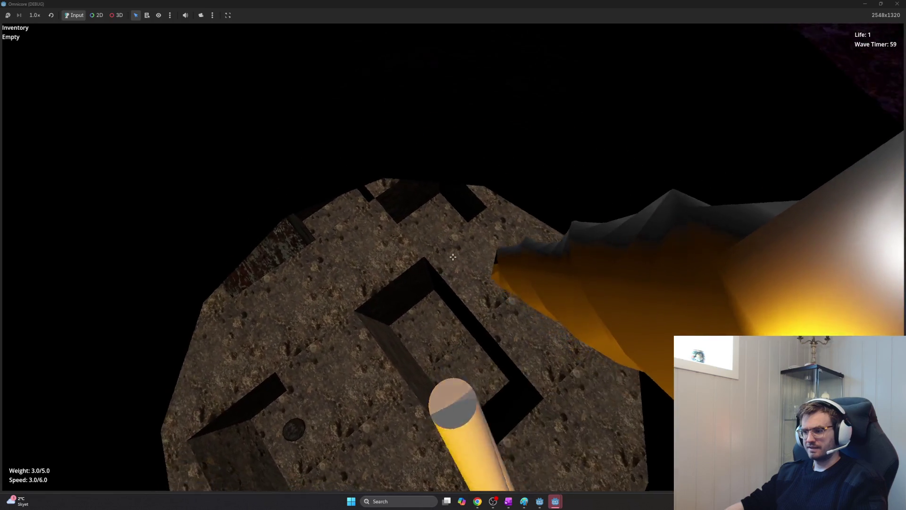
key(F8)
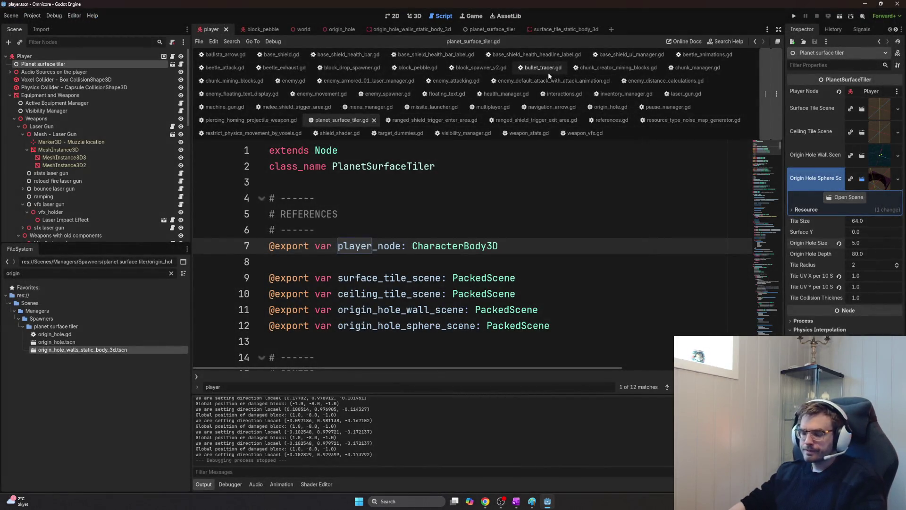
Step: Filter the open scripts list for 'csg', then clear the filter again
right_click(548, 72)
text(csg)
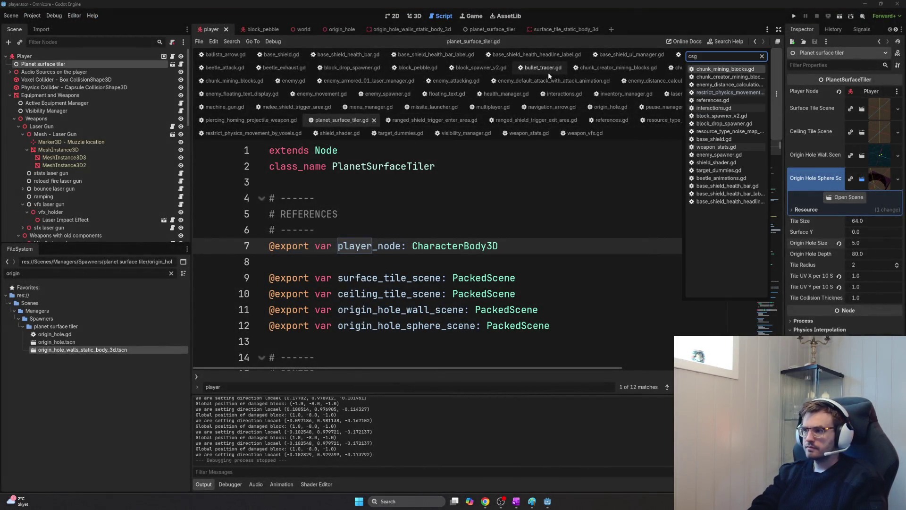
key(ctrl+a)
key(BackSpace)
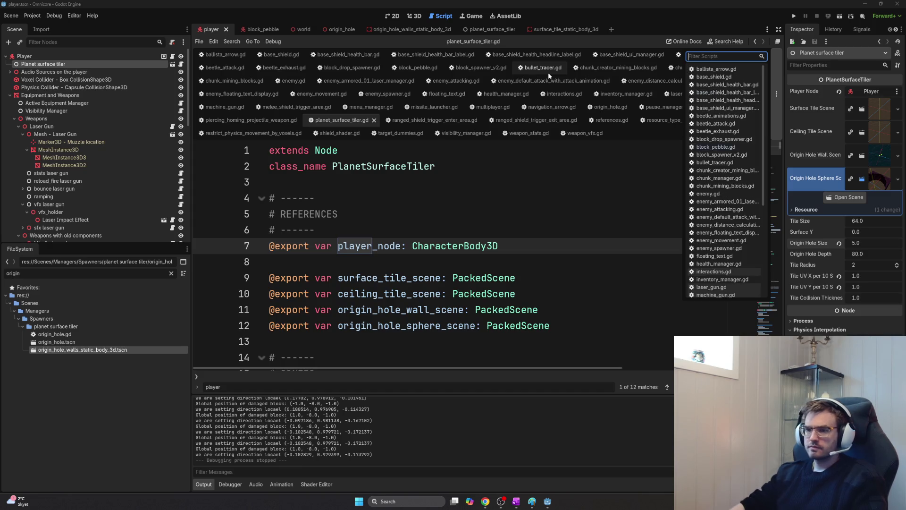
Step: Open origin_hole.tscn in the 3D view, deselect the cylinder to inspect the hole, and run the game
double_click(64, 343)
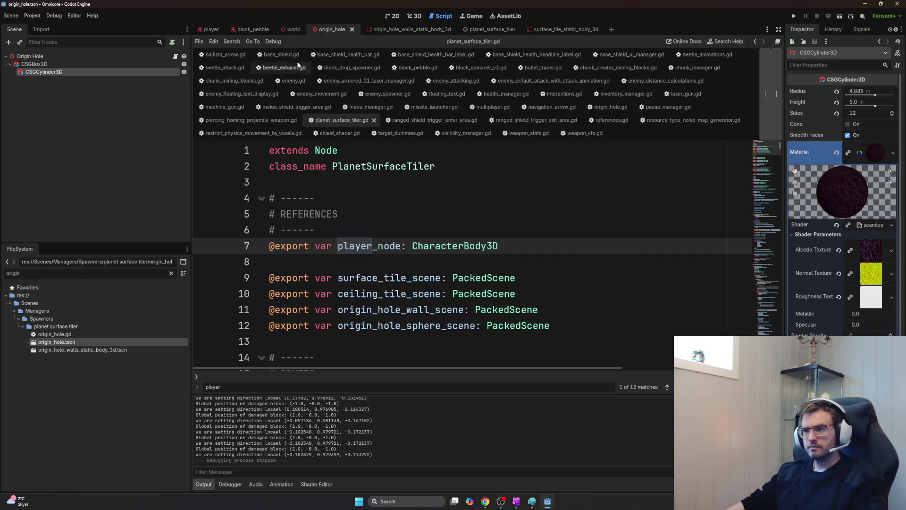
click(420, 16)
click(637, 160)
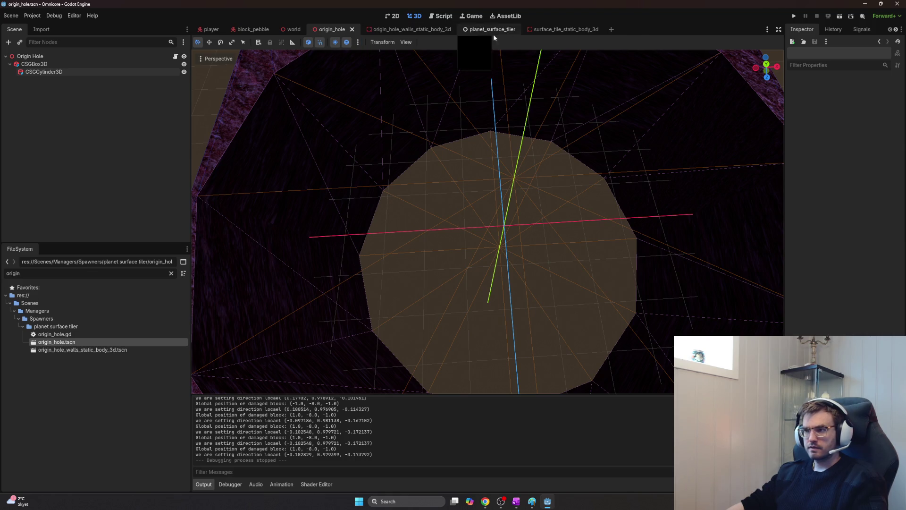
key(F5)
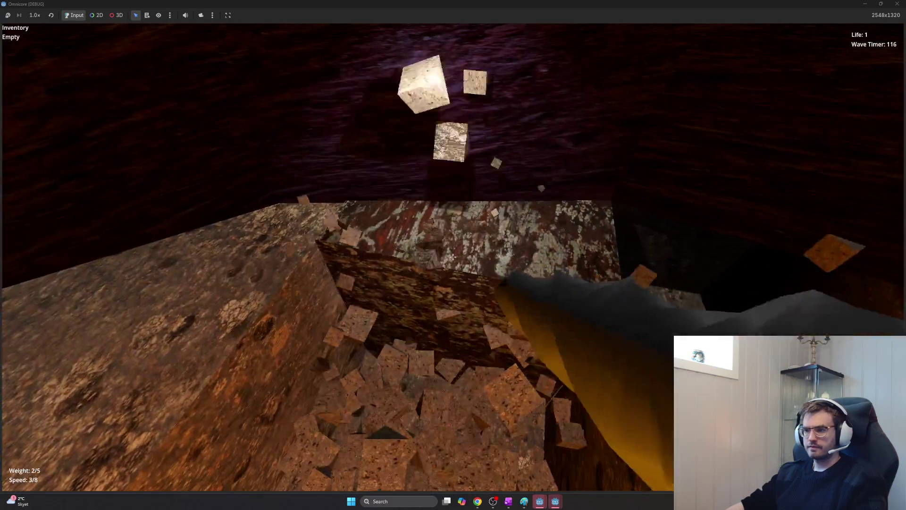
Step: Fire the grappling line onto a rock in the pit, then stop the game
click(453, 257)
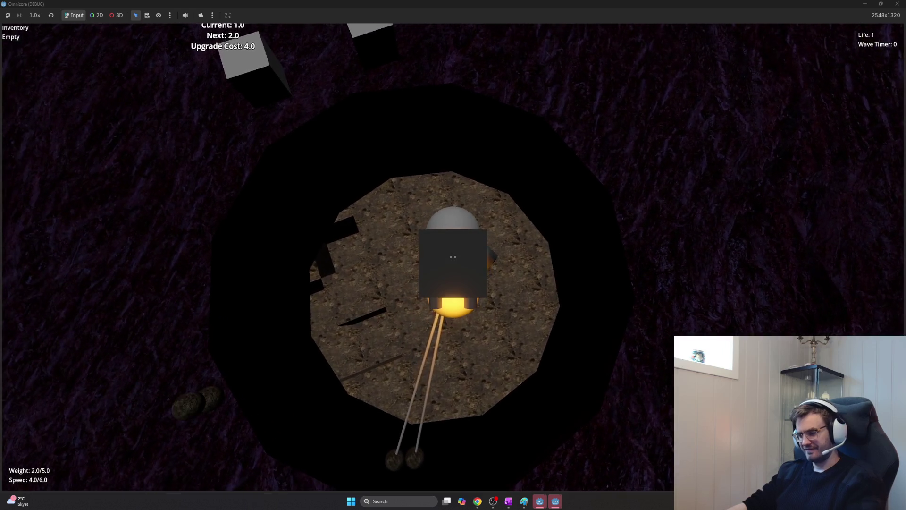
key(F8)
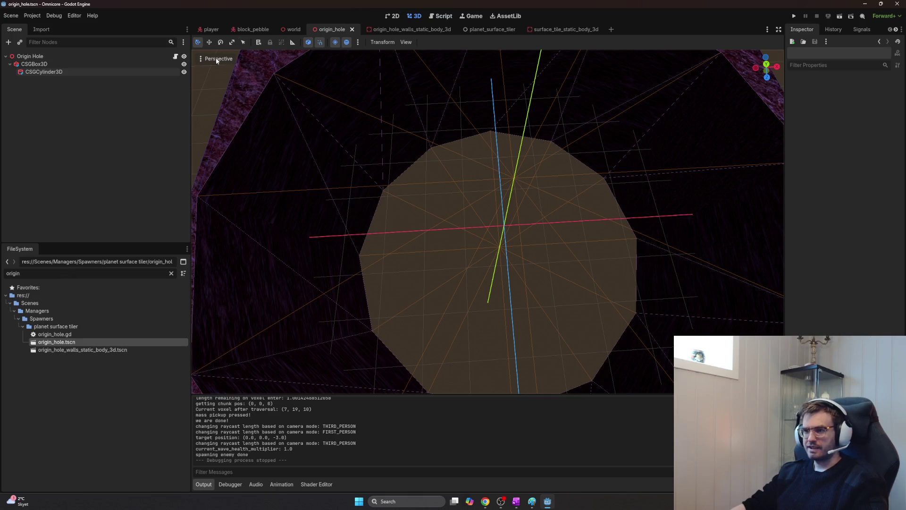
Step: Switch through the surface tile and player scenes and open the player script at line 31
click(565, 30)
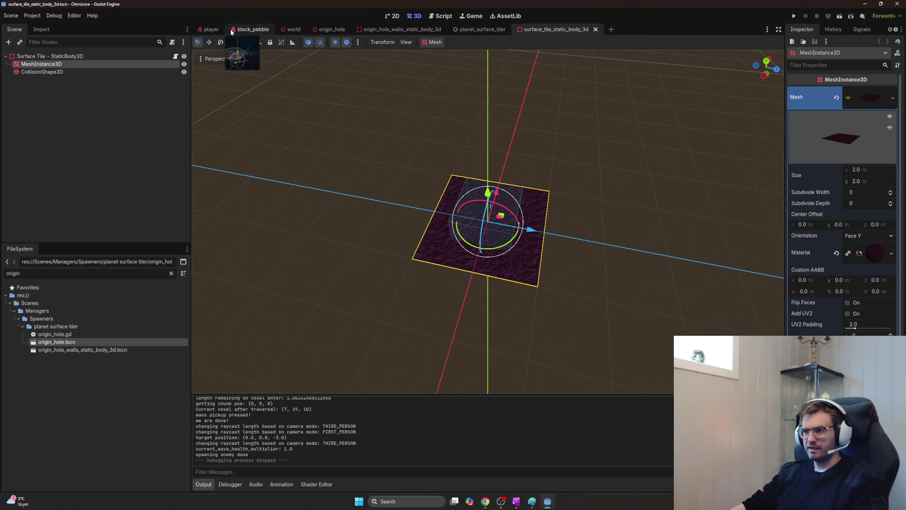
click(211, 30)
click(173, 58)
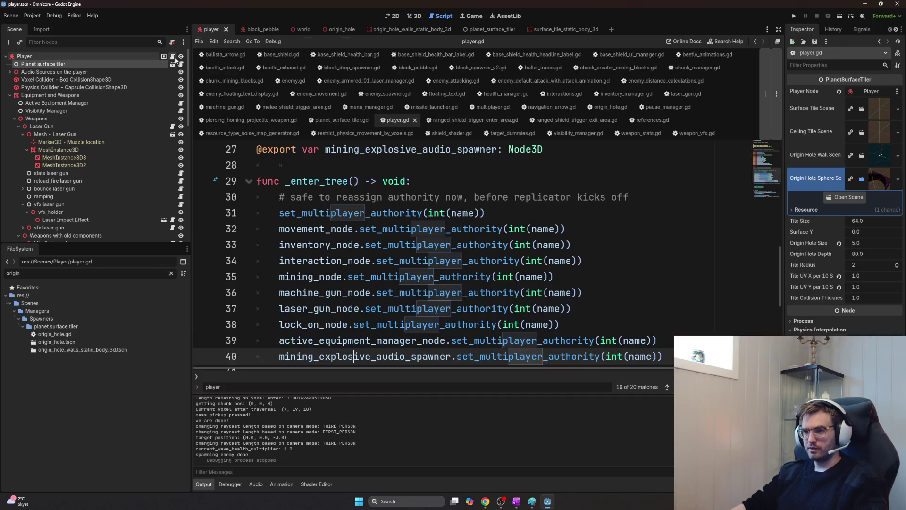
click(480, 213)
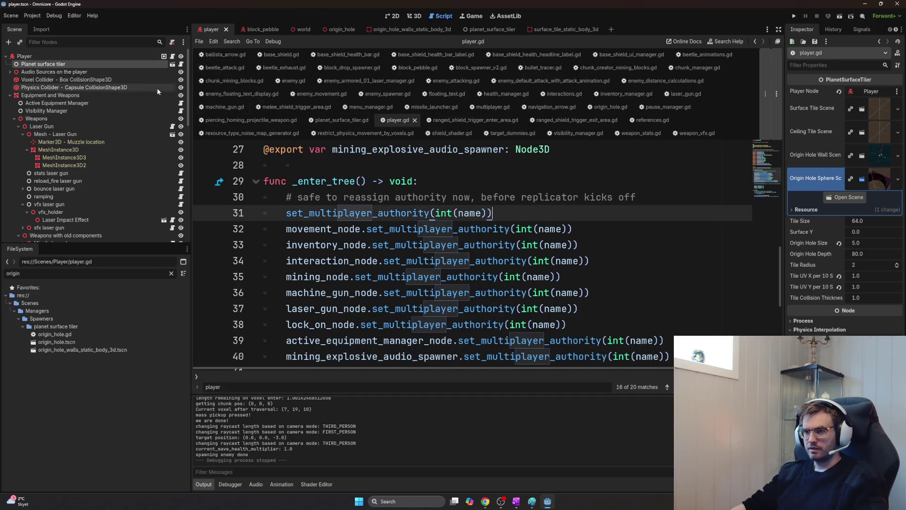
Step: In the planet surface tiler script, jump to where origin_hole_sphere_scene is used
click(172, 64)
click(513, 265)
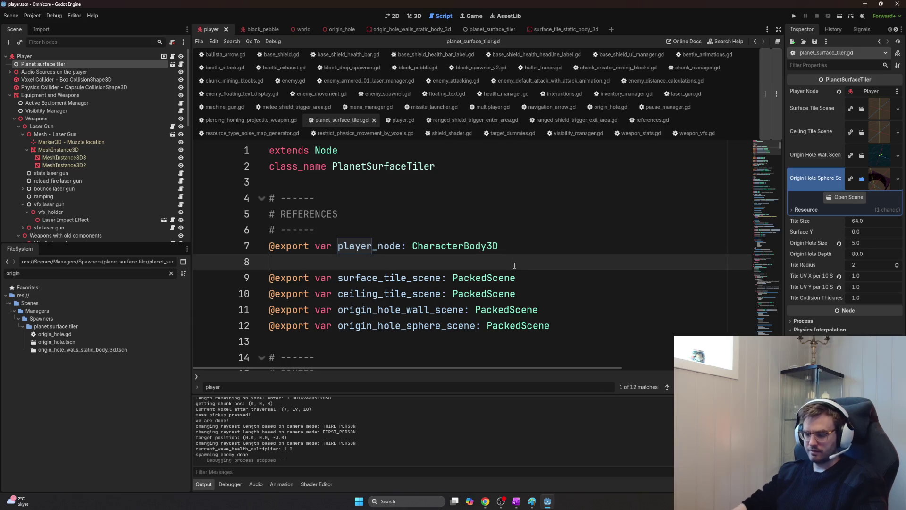
click(407, 313)
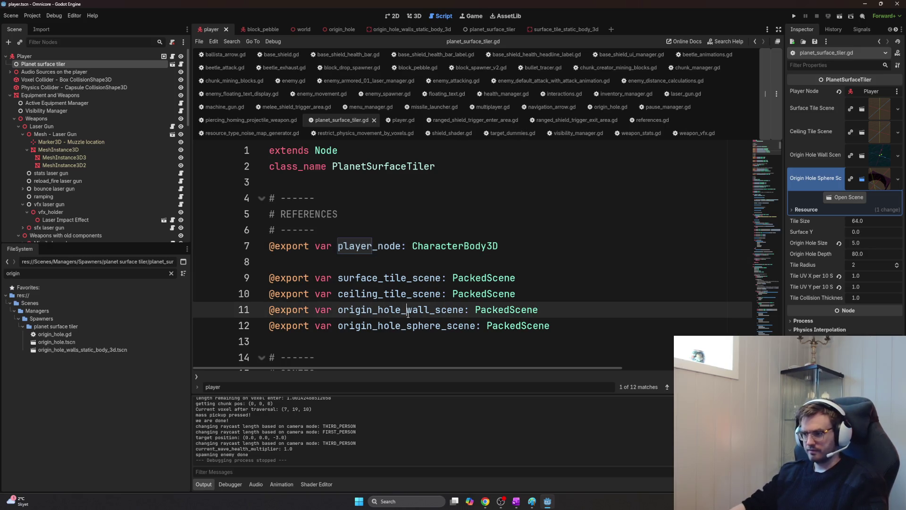
click(443, 326)
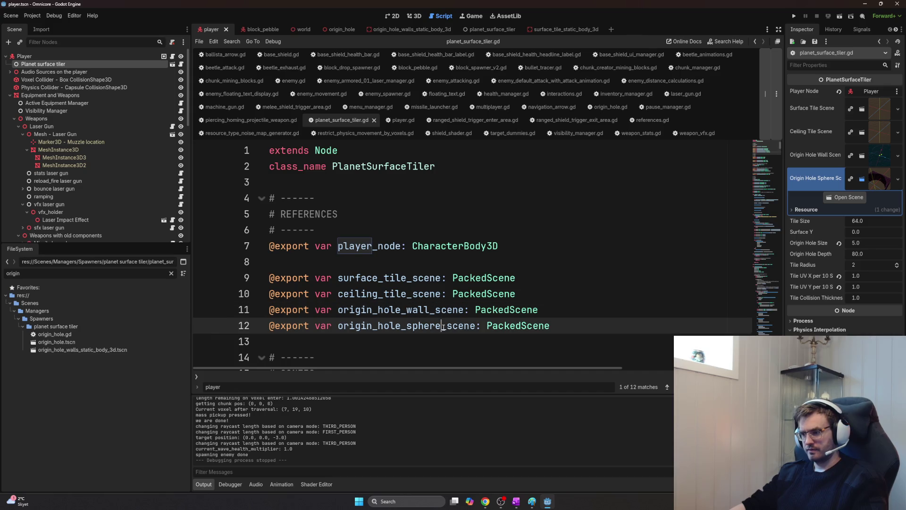
key(ctrl+d)
key(ctrl+d)
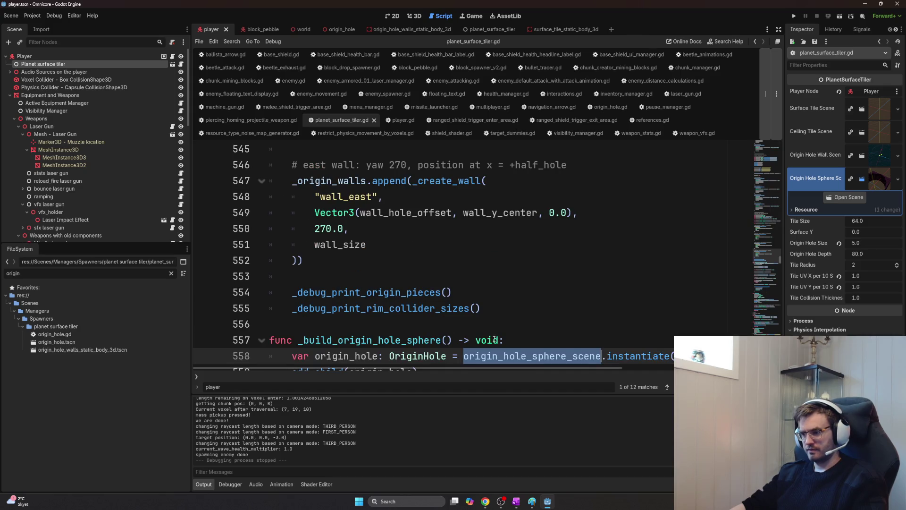
scroll(494, 340, down, 1)
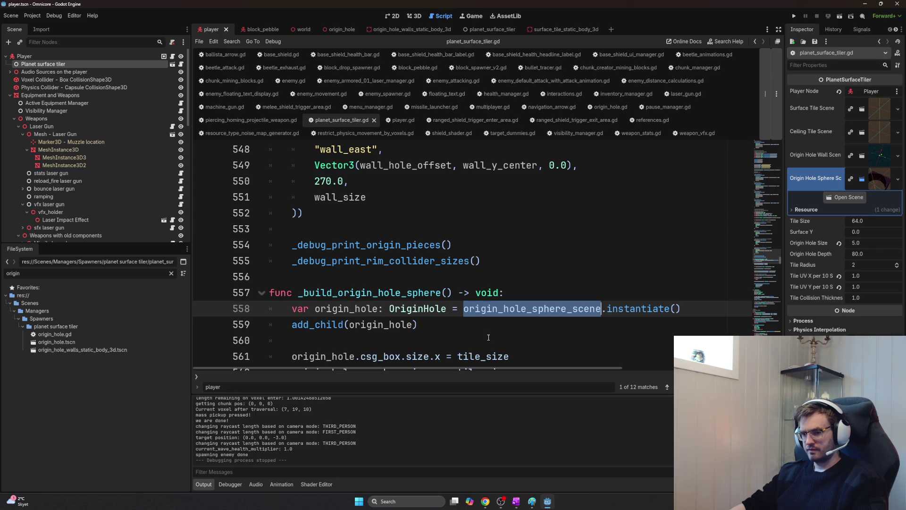
Step: Set the tiler's Origin Hole Depth to 80 and switch to the world scene
click(869, 242)
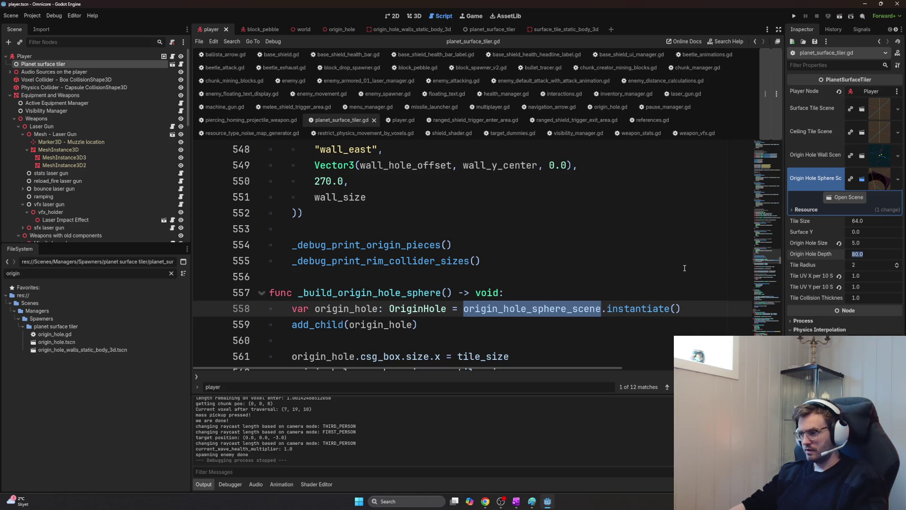
click(605, 267)
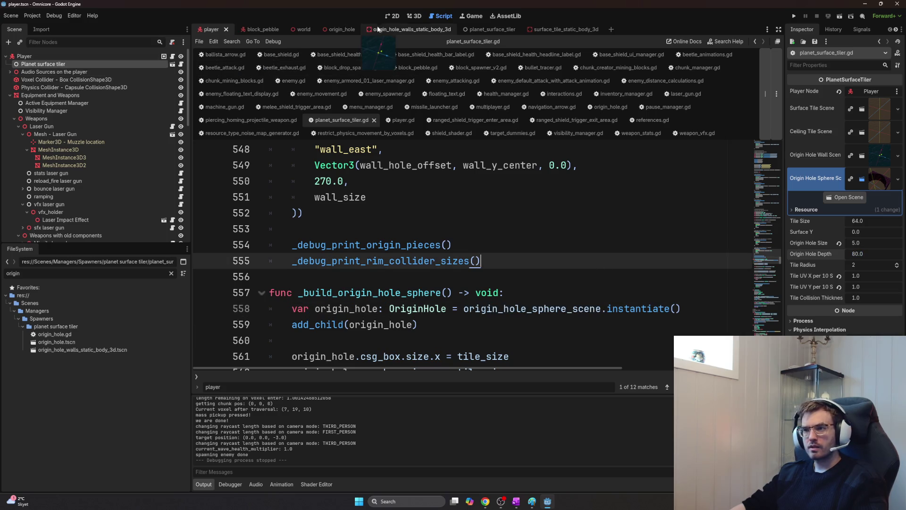
click(300, 29)
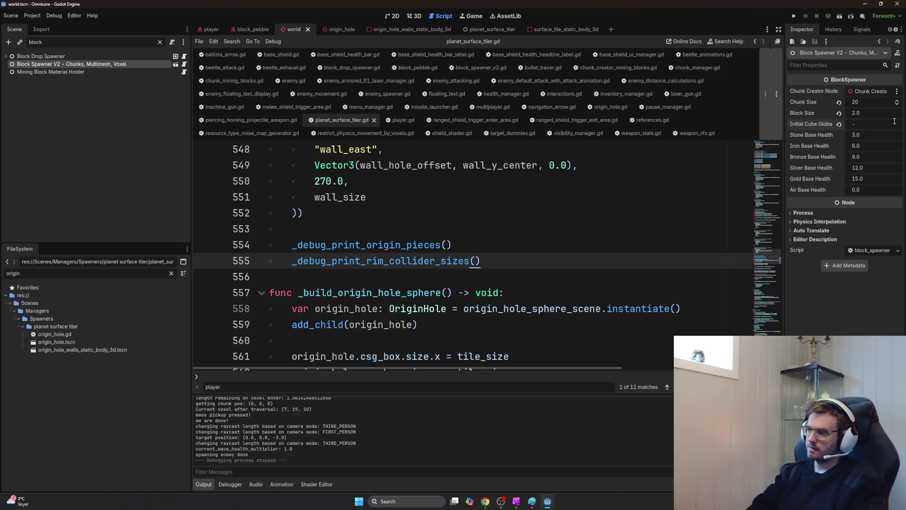
Step: Run the game as host and buy two Jetpack Speed upgrades
key(F5)
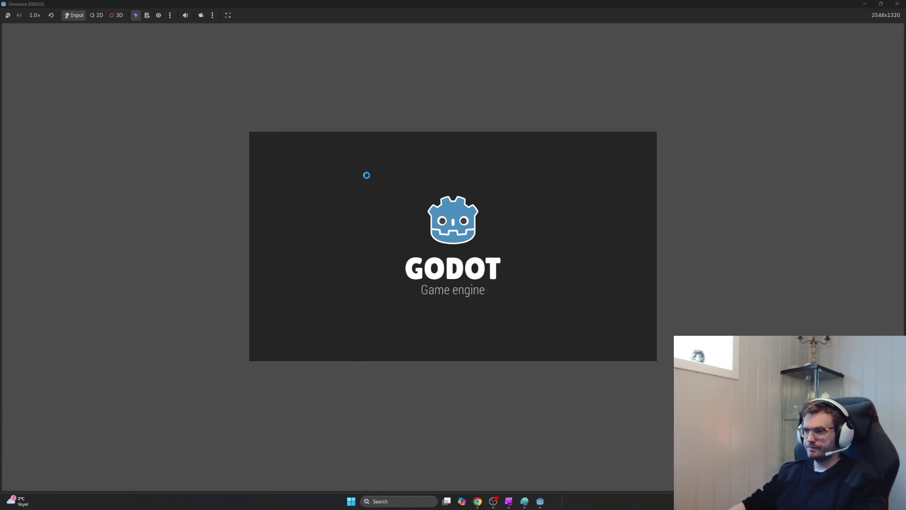
click(29, 29)
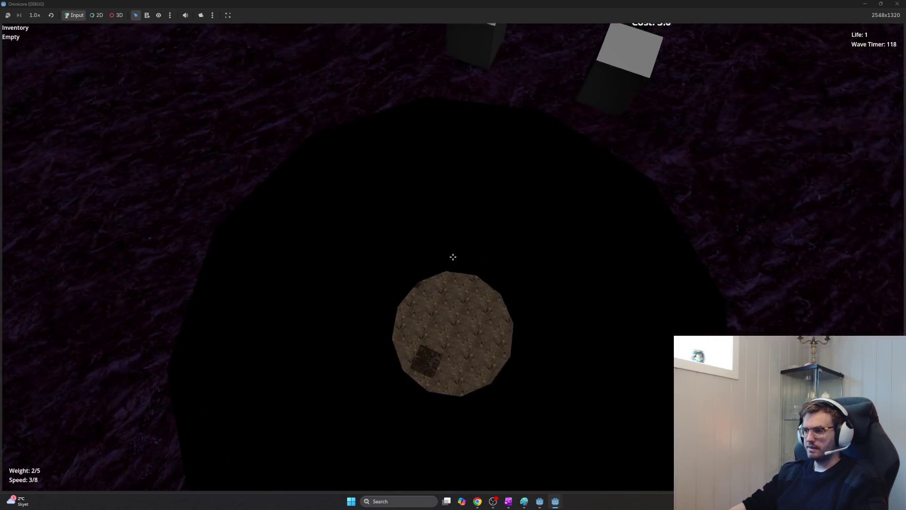
key(w)
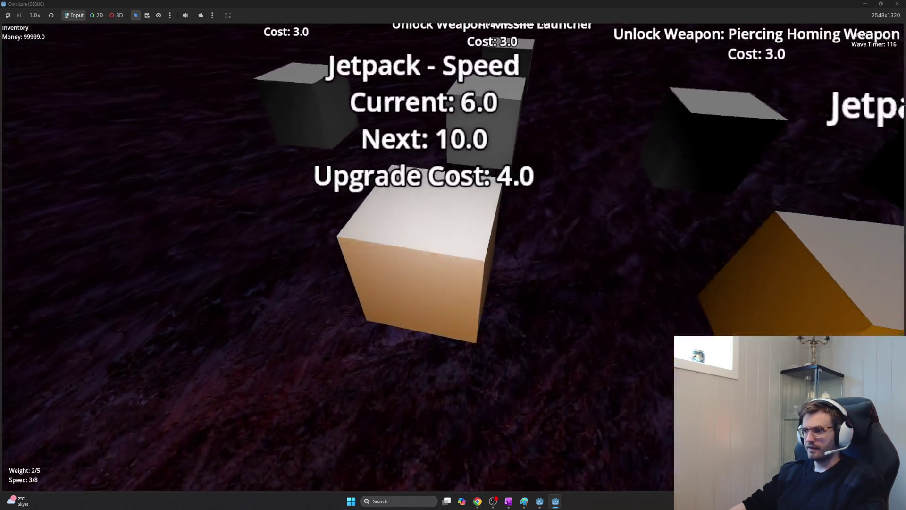
click(453, 256)
click(453, 256)
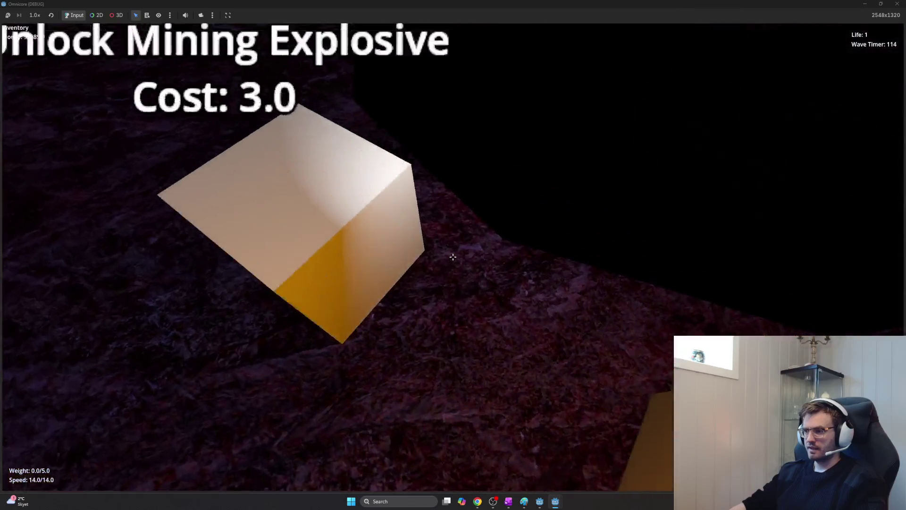
Step: Fly to the rock, mine a block out of it, then stop the game
key(w)
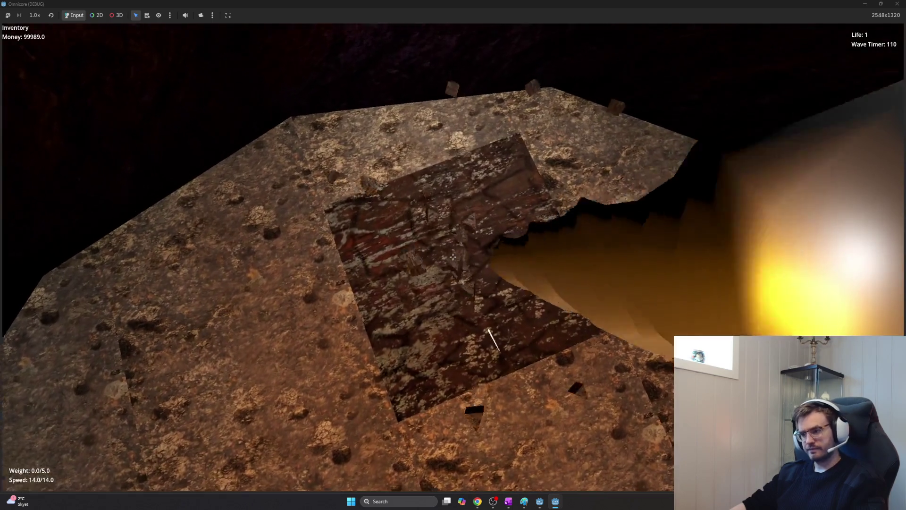
click(452, 257)
key(s)
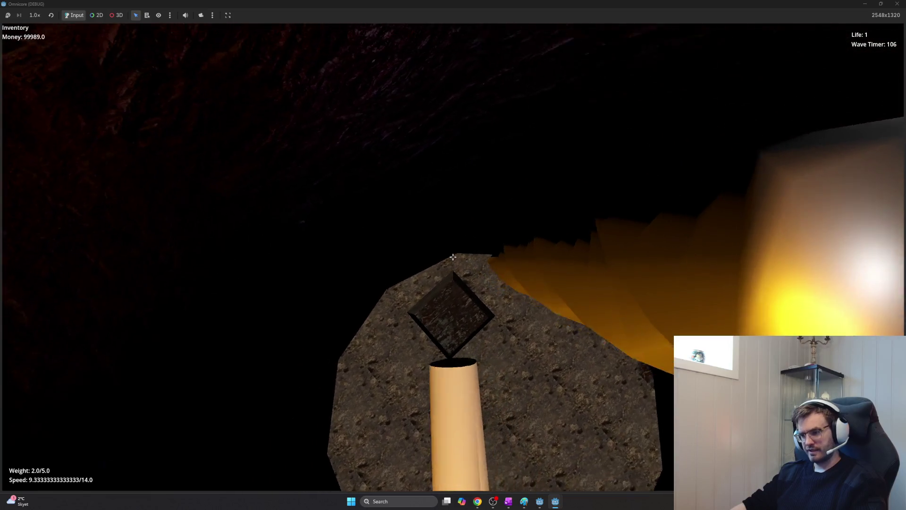
click(452, 256)
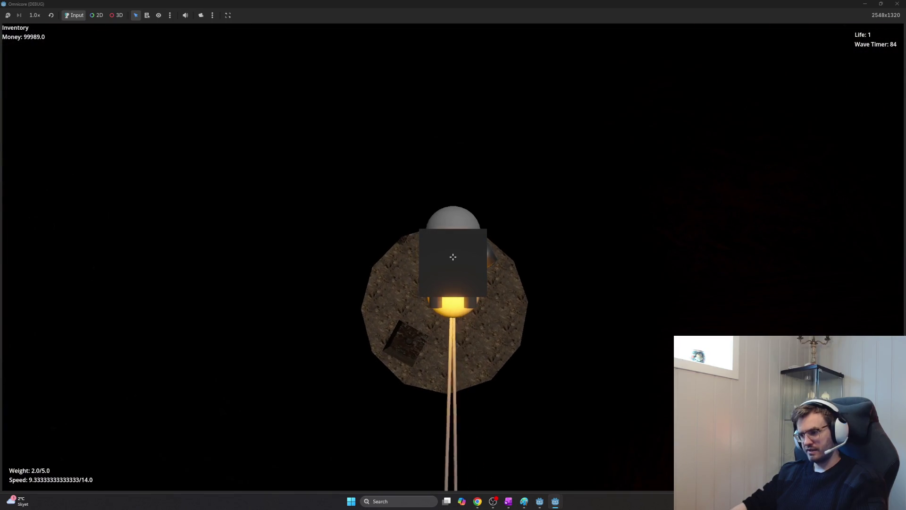
key(F8)
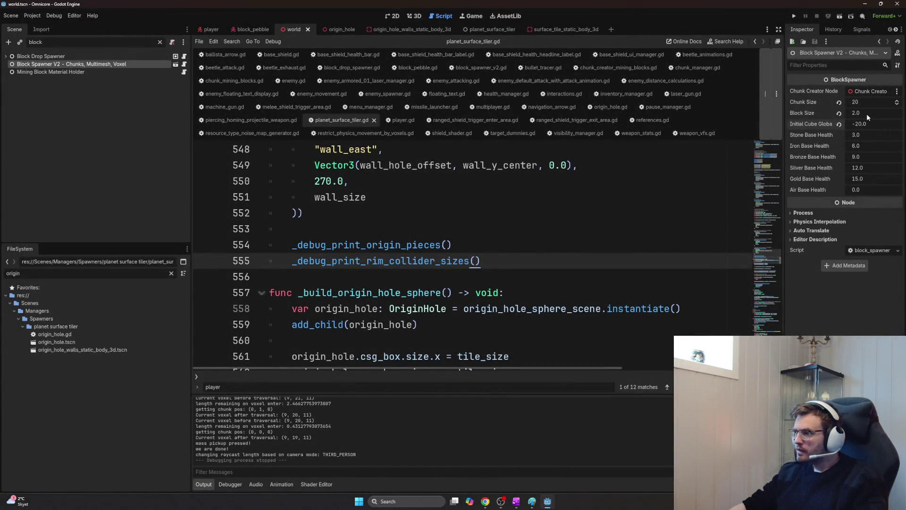
Step: Open the player scene and edit the tiler's Origin Hole Size to 20.0
click(210, 29)
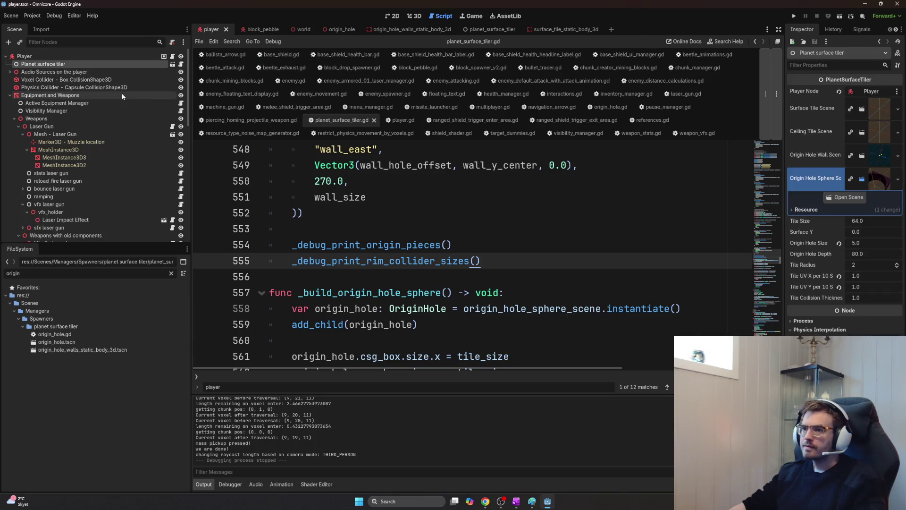
click(871, 245)
Step: Run the game as host, fly down, and mine a dark block out of the surface
key(F5)
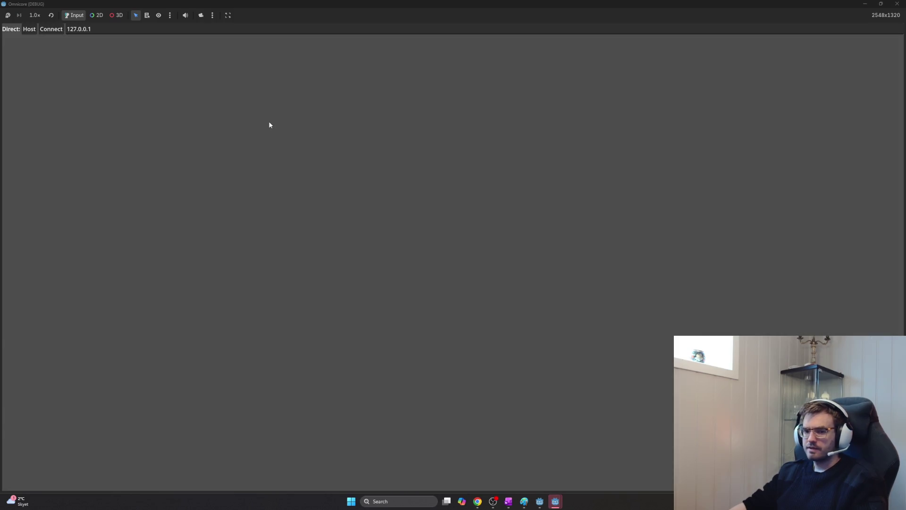
click(29, 29)
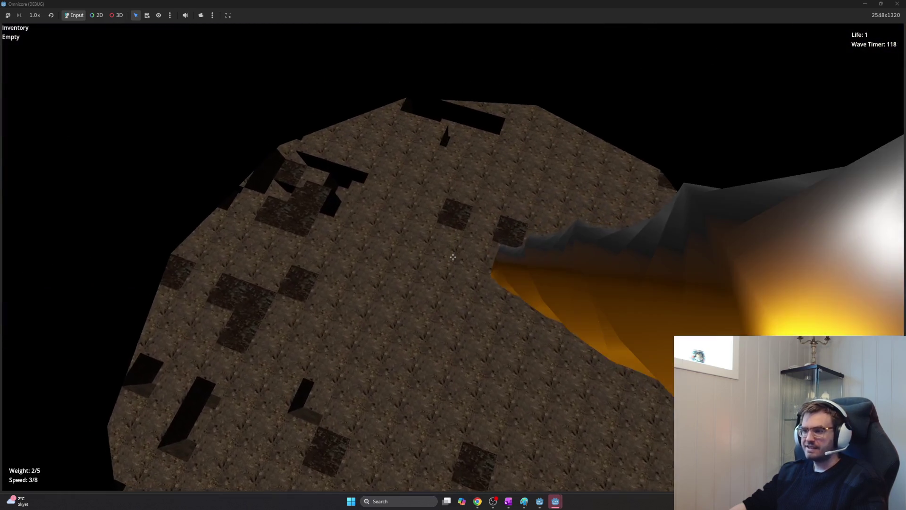
key(w)
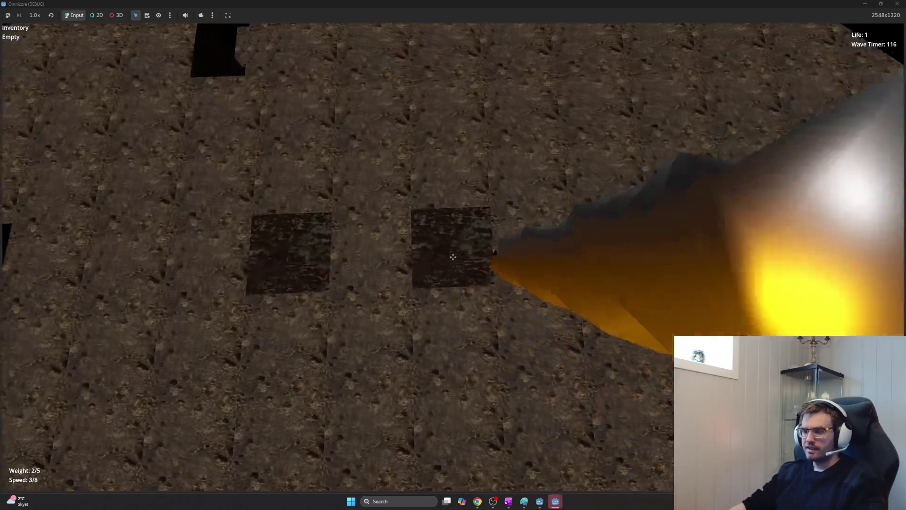
key(w)
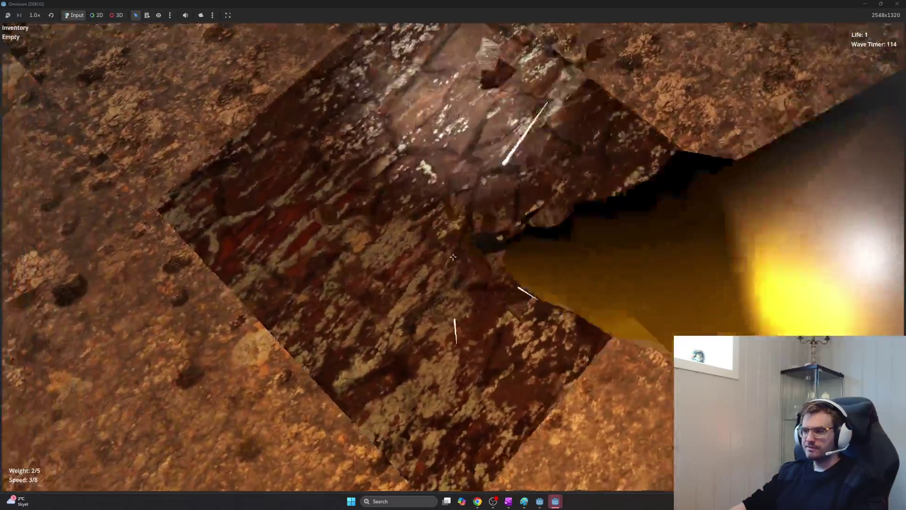
key(w)
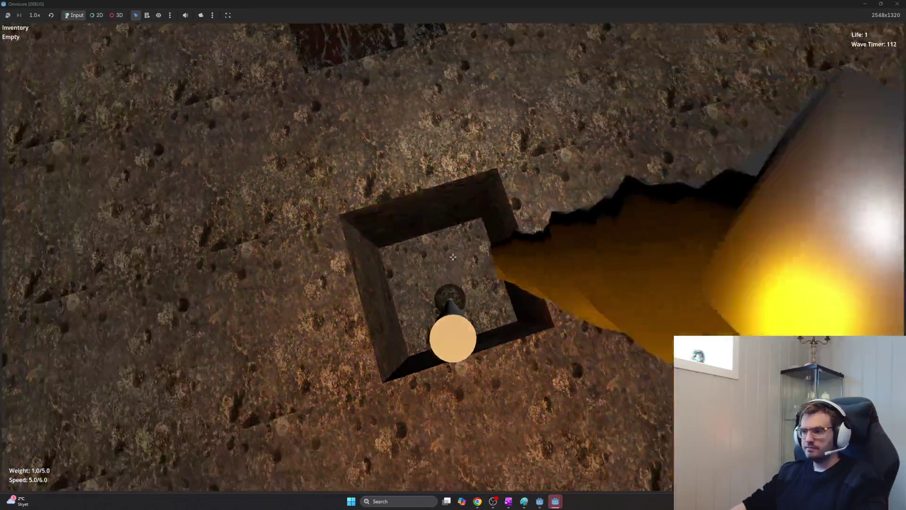
key(s)
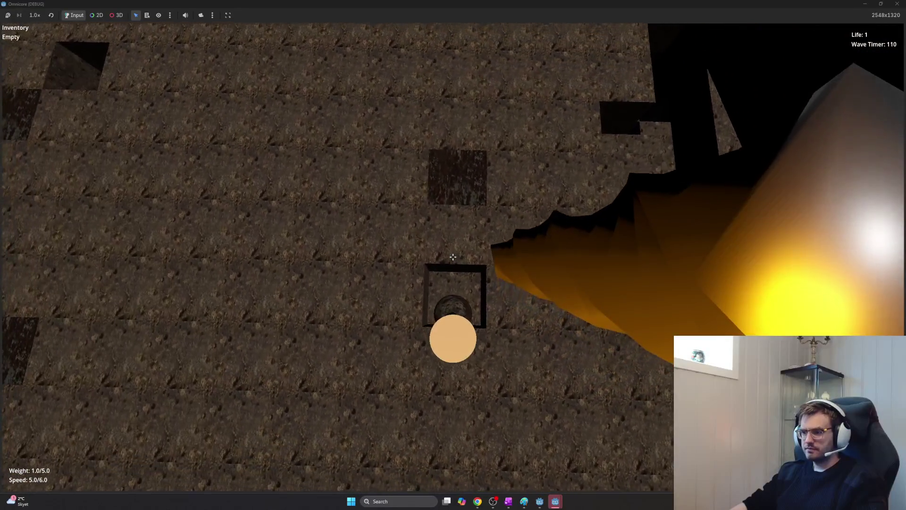
Step: Survey the surface and lava edge, walk toward the ridge, then stop the game
key(a)
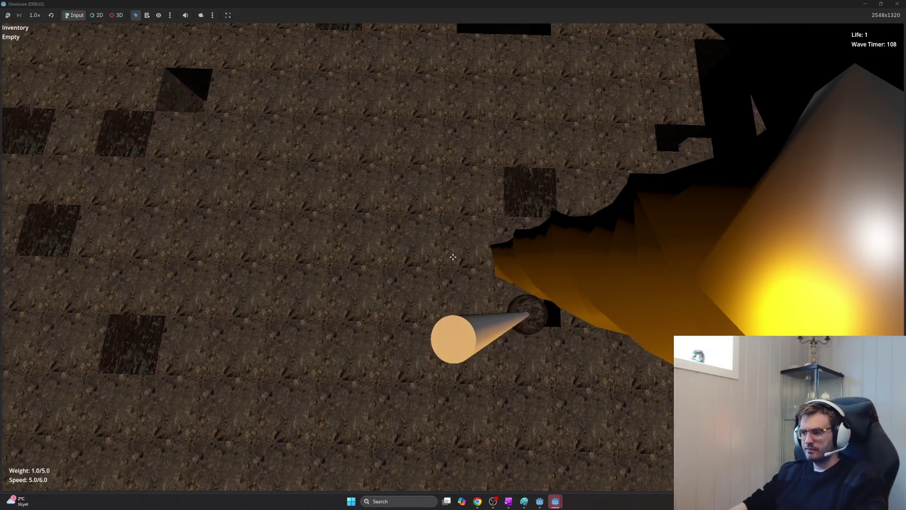
key(a)
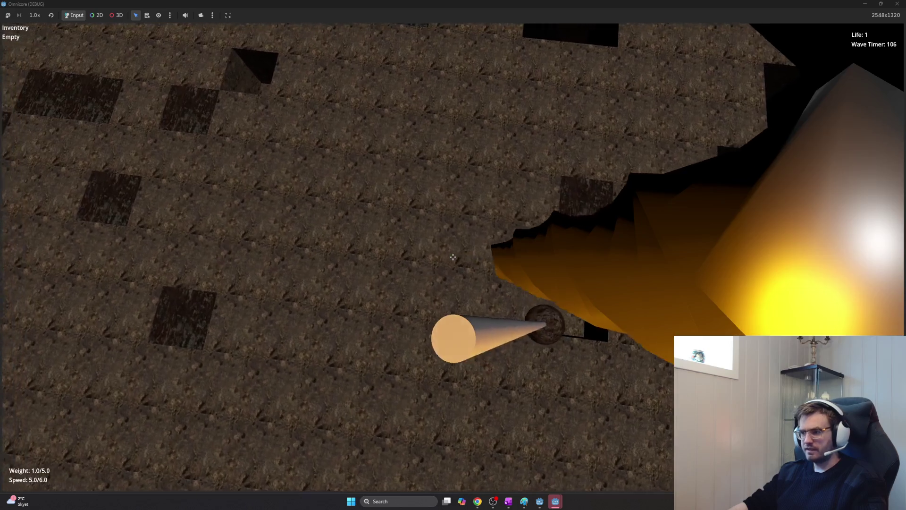
key(a)
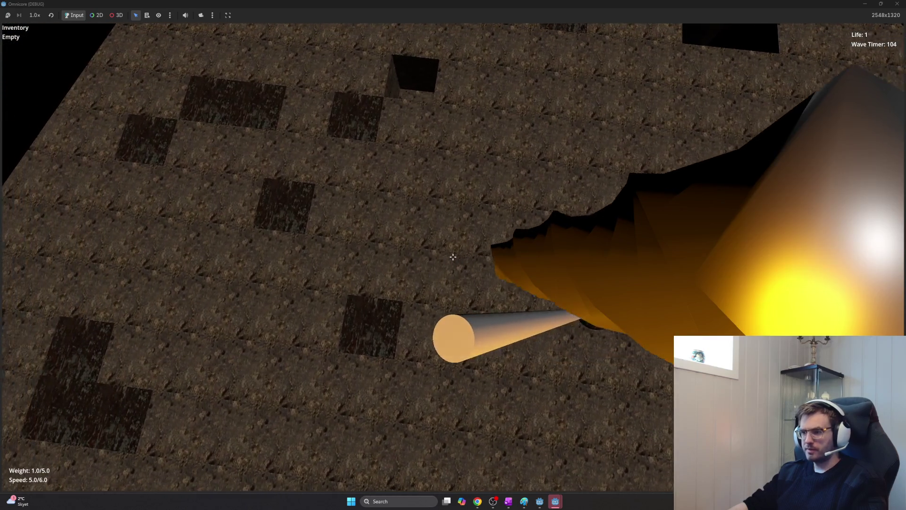
key(a)
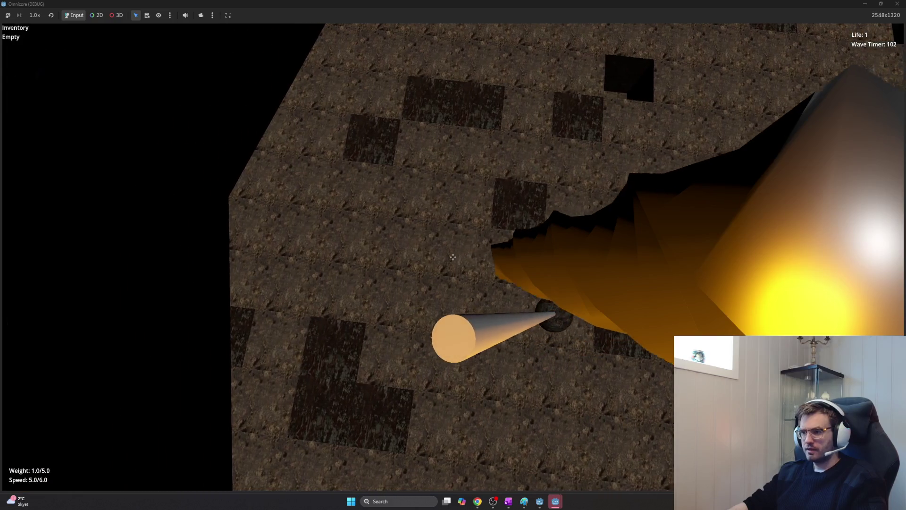
key(a)
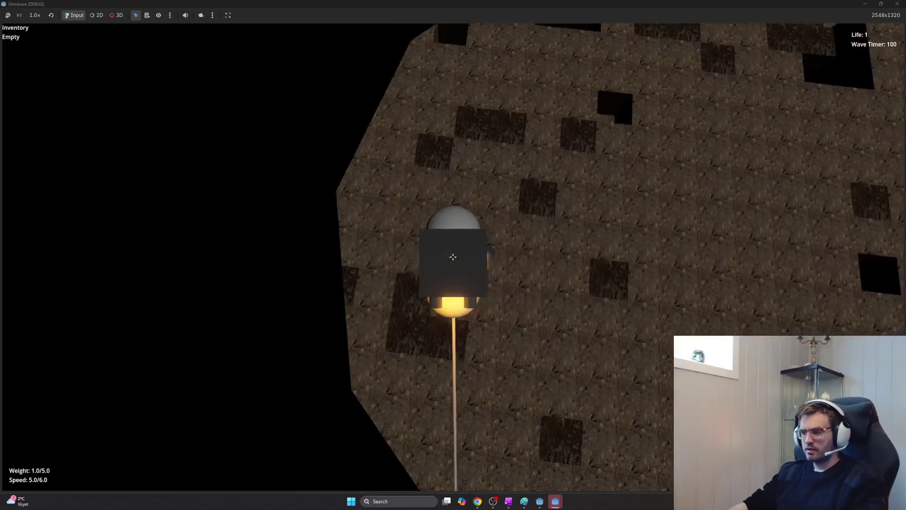
key(a)
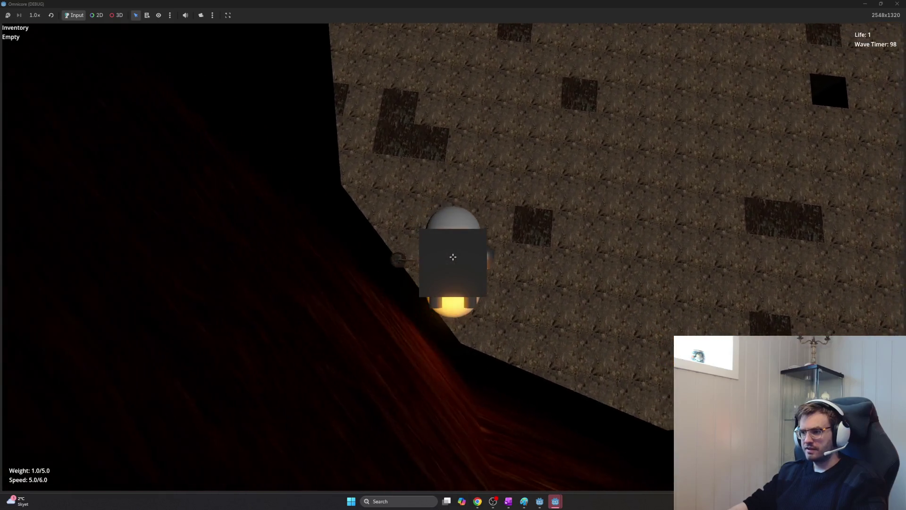
key(a)
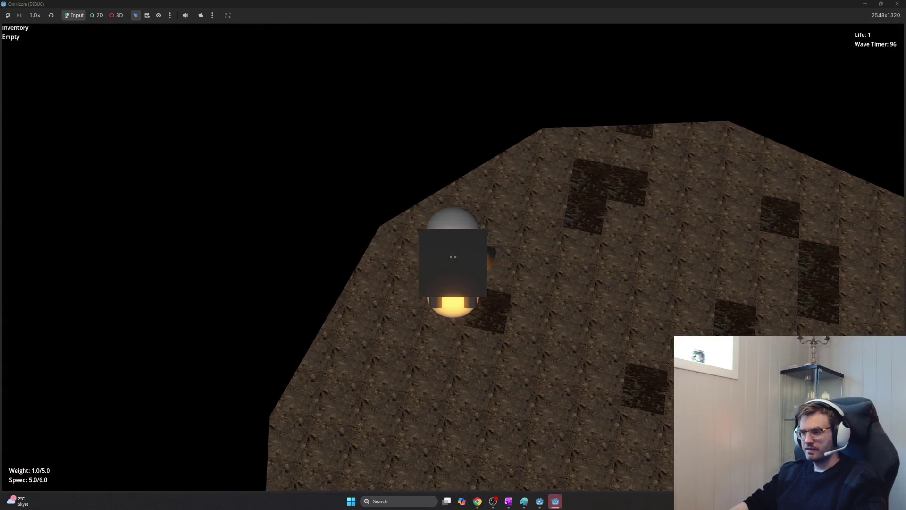
key(w)
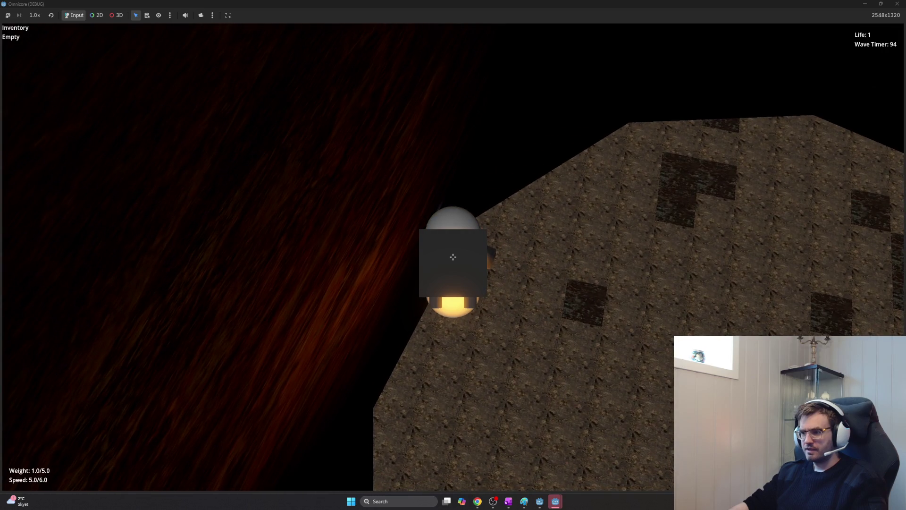
key(w)
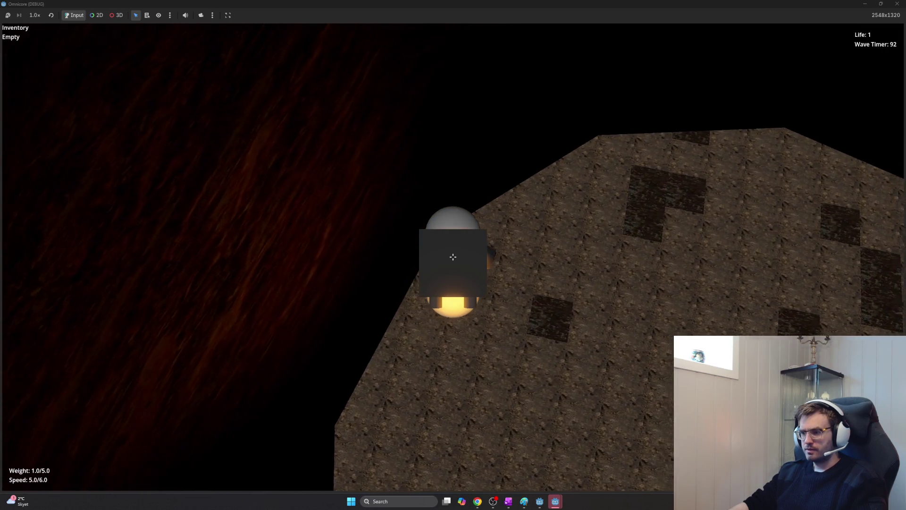
key(w)
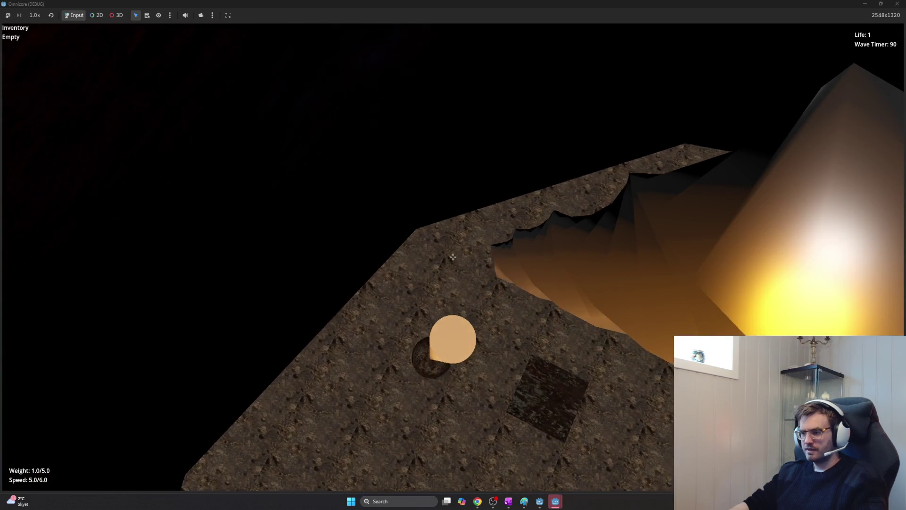
key(w)
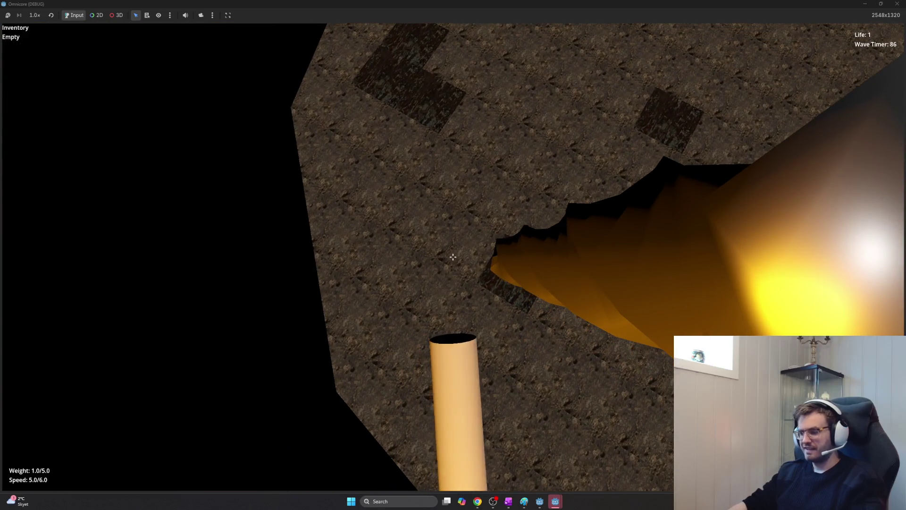
key(F8)
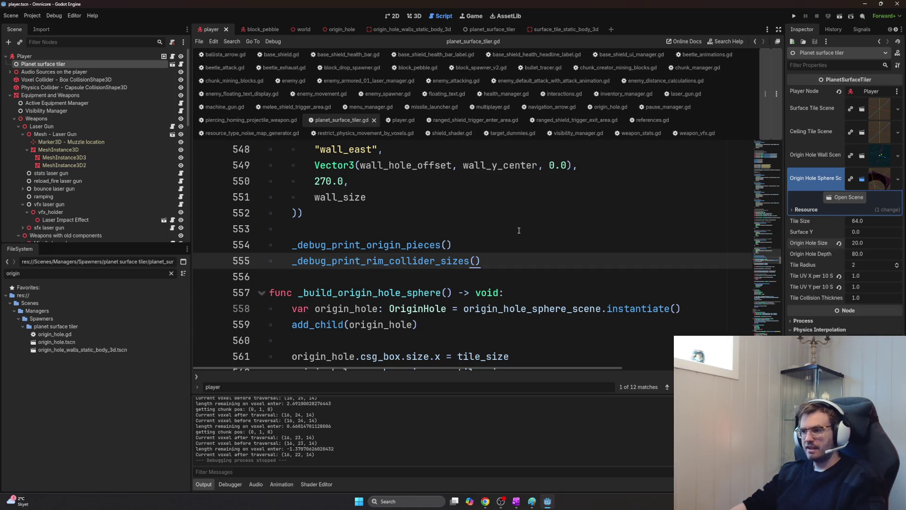
click(869, 243)
text(5)
key(Tab)
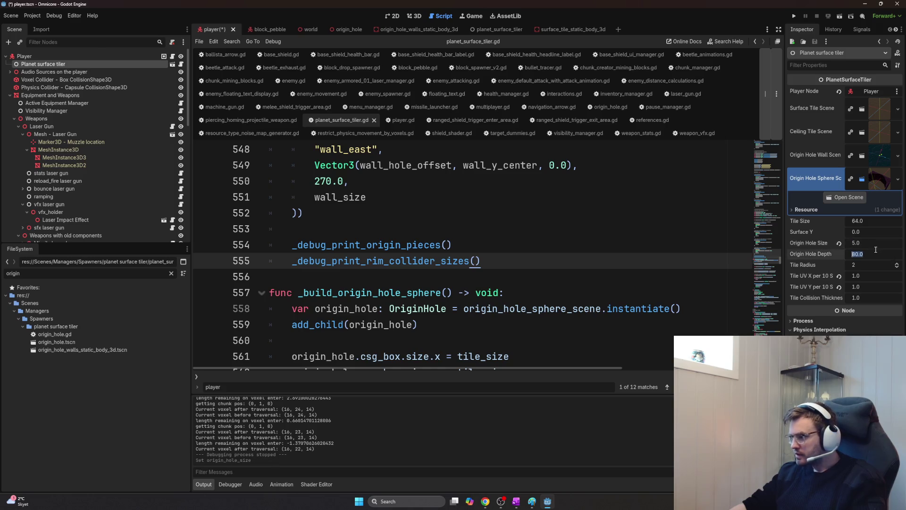
key(ctrl+s)
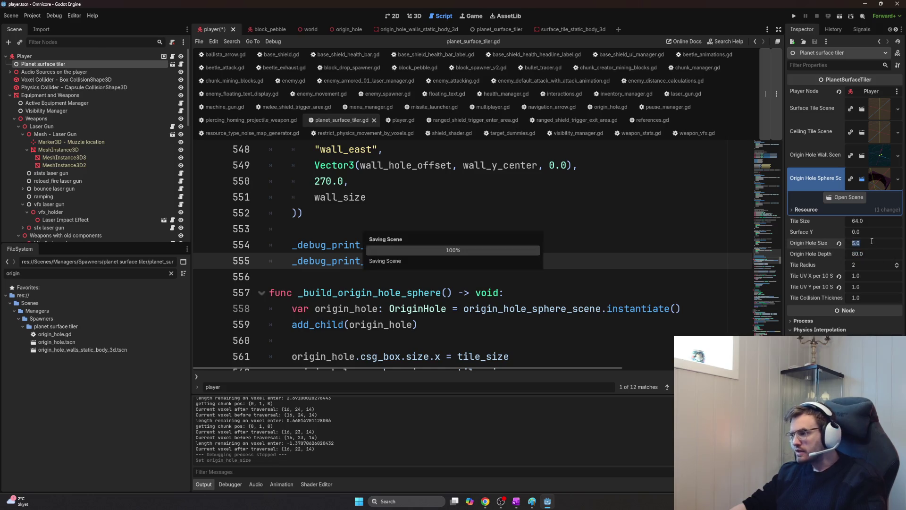
click(437, 213)
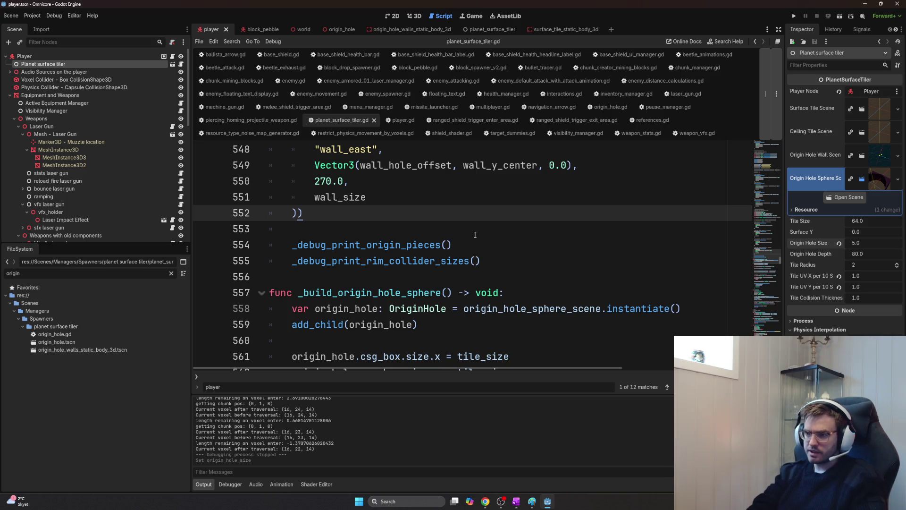
key(ctrl+backslash)
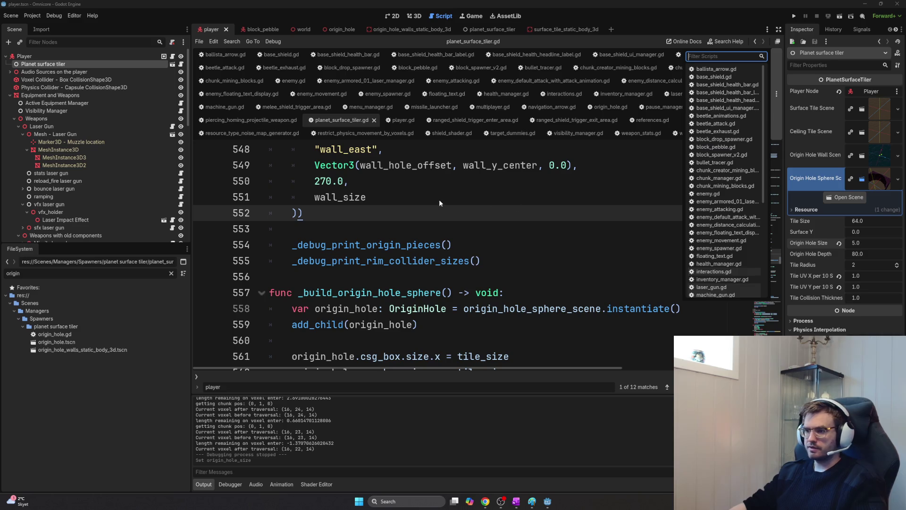
key(ctrl+backslash)
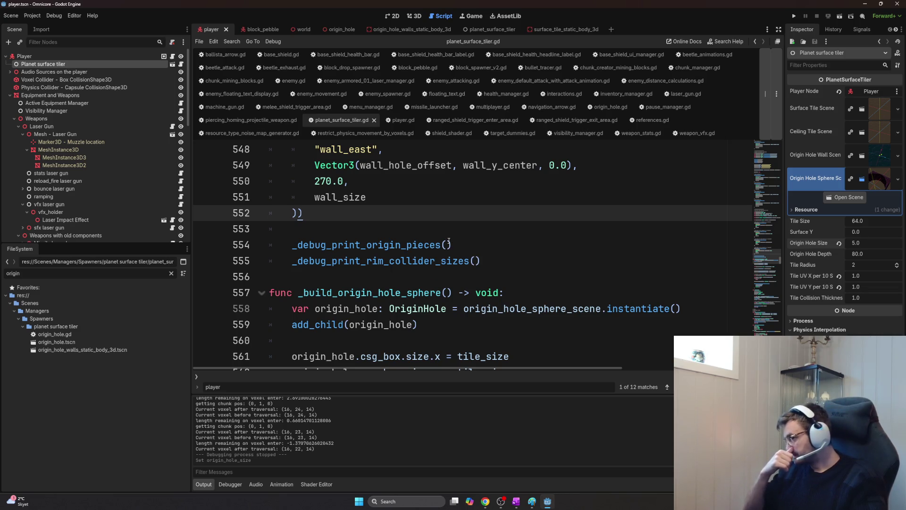
click(448, 244)
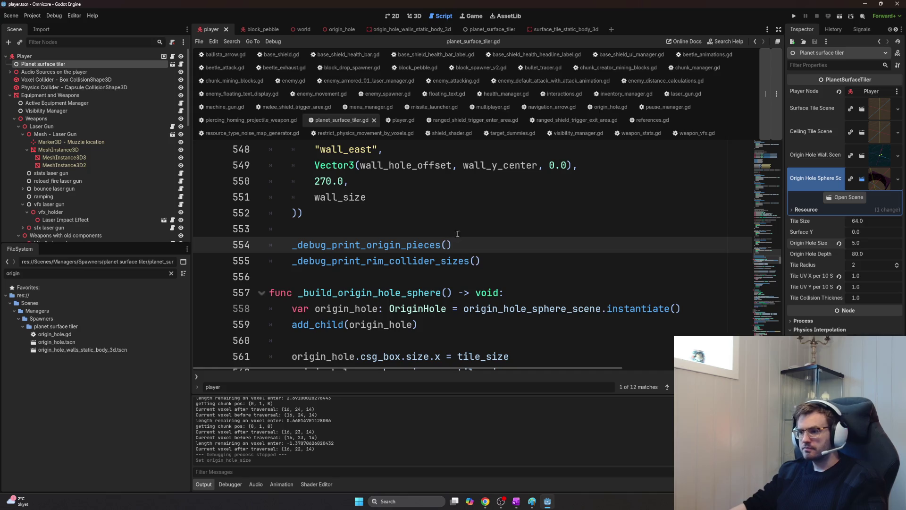
Step: Scroll up to the exports and jump to the next use of origin_hole_sphere_scene
click(542, 228)
scroll(542, 229, up, 3)
scroll(525, 263, down, 2)
scroll(526, 263, up, 5)
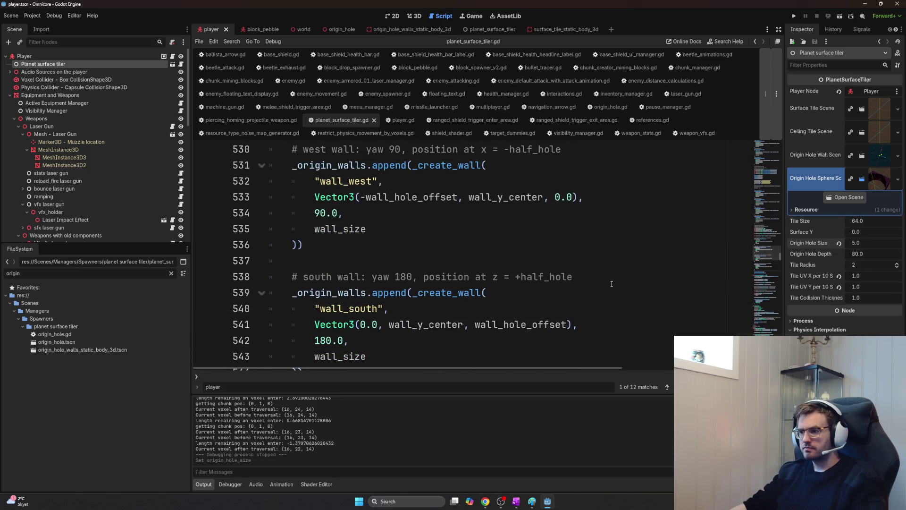
scroll(612, 284, up, 3)
mouse_move(778, 212)
mouse_down()
mouse_move(769, 132)
mouse_move(774, 171)
mouse_move(774, 163)
mouse_up()
scroll(615, 209, down, 3)
scroll(616, 209, down, 6)
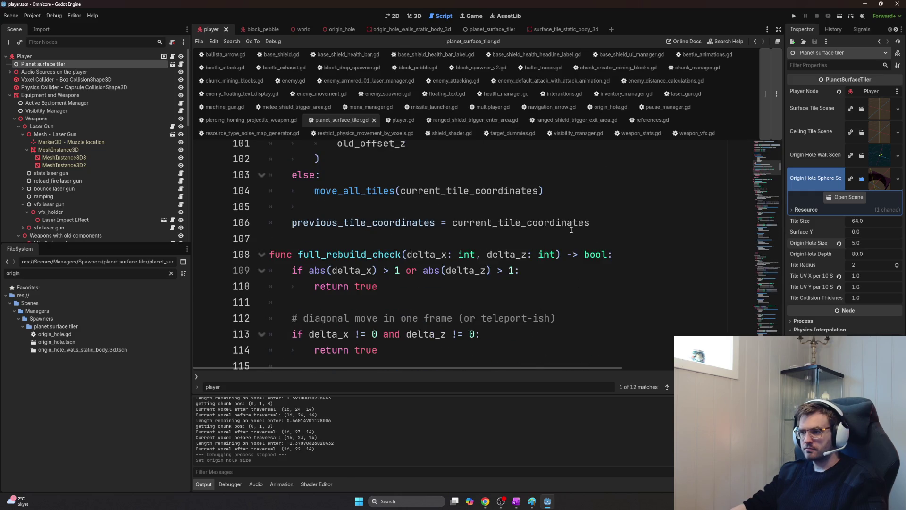
scroll(571, 229, up, 14)
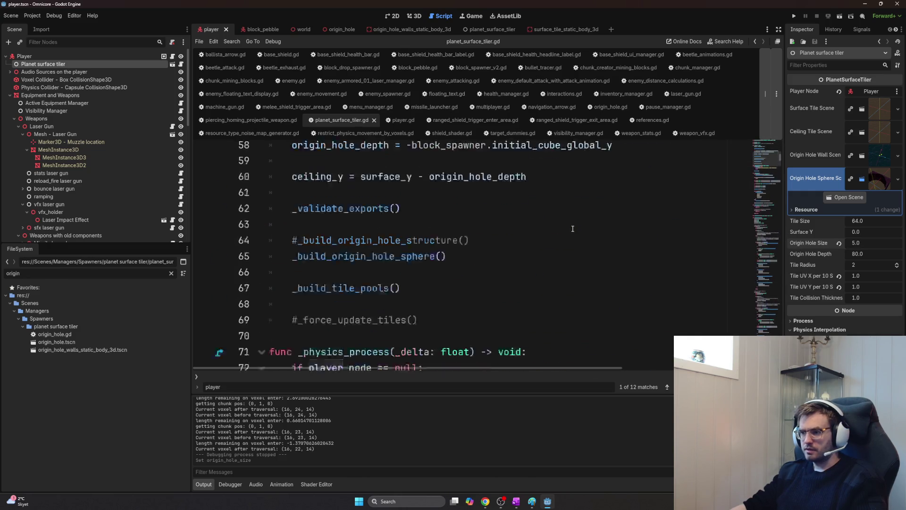
scroll(572, 228, up, 9)
scroll(564, 241, up, 4)
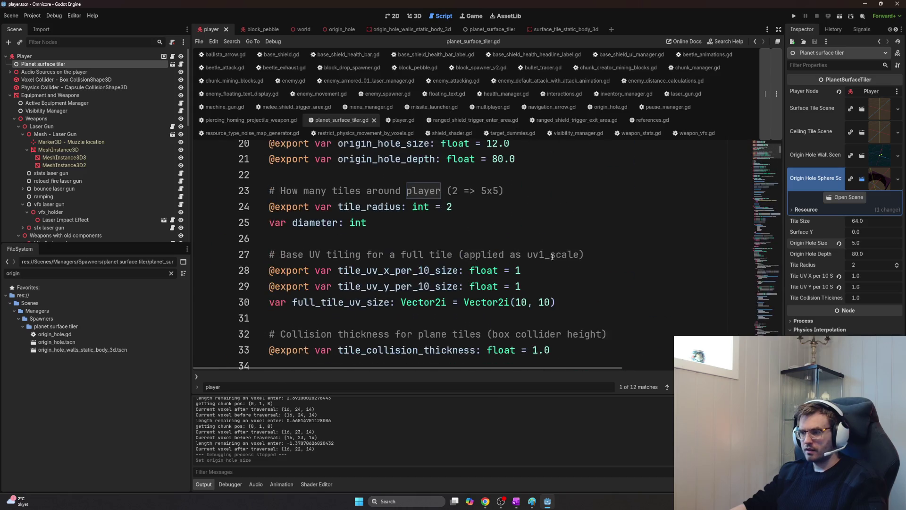
scroll(778, 149, up, 7)
scroll(577, 238, down, 1)
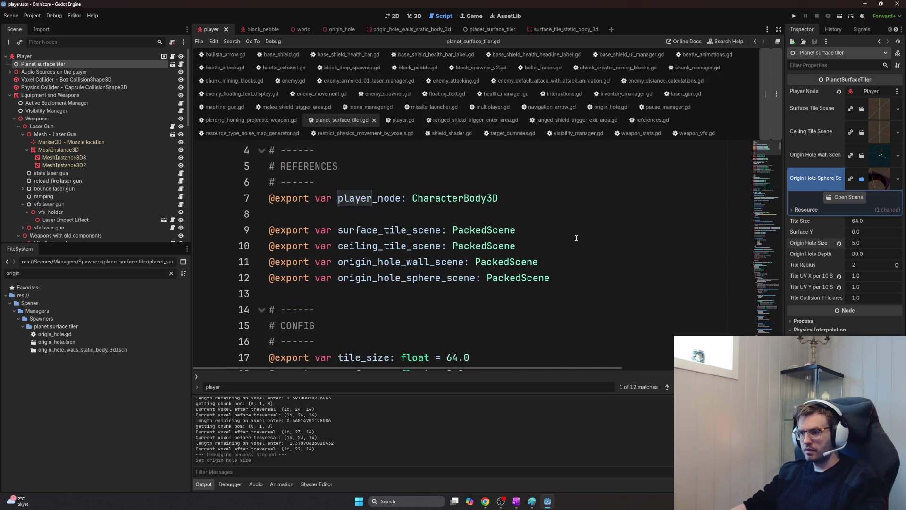
click(427, 261)
click(429, 278)
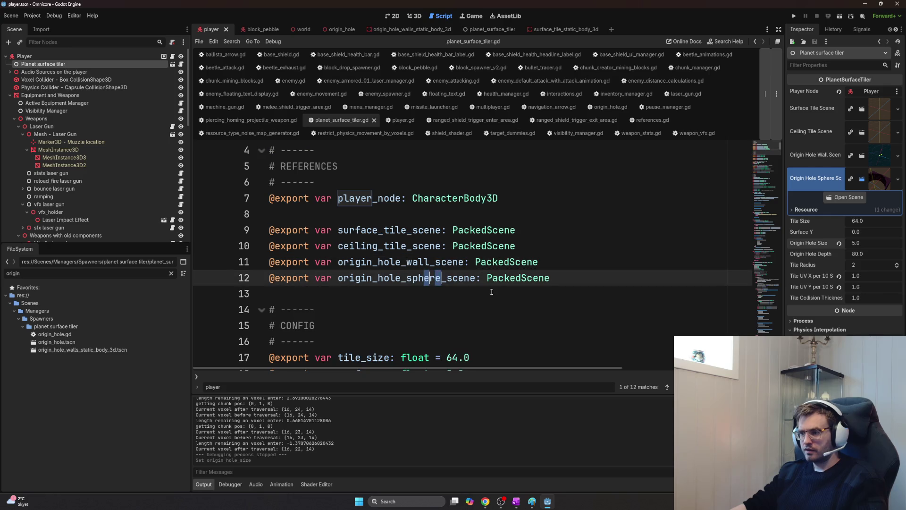
double_click(447, 277)
key(ctrl+d)
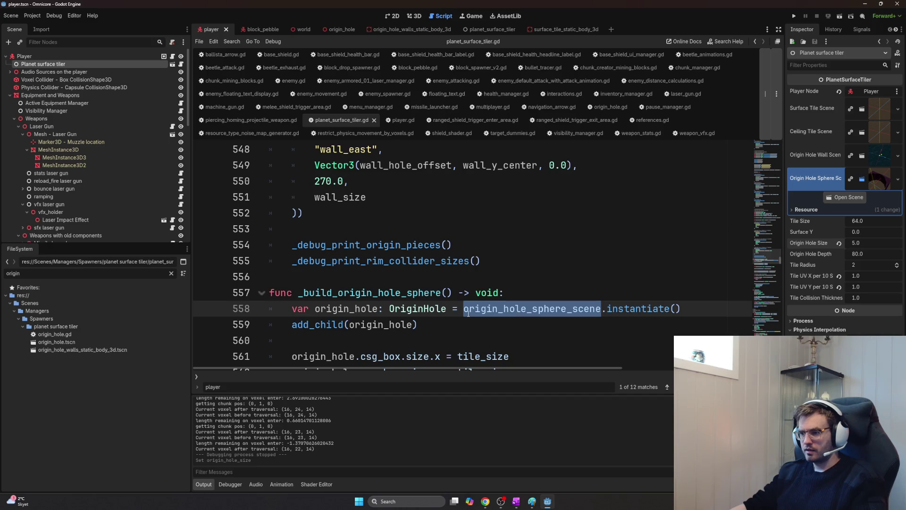
Step: Jump from the _build_origin_hole_sphere definition to its call on line 65
click(355, 292)
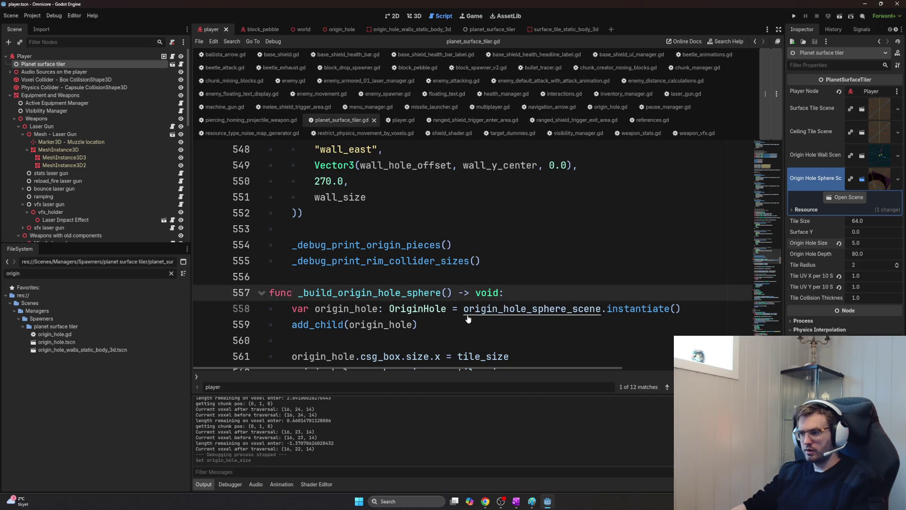
key(ctrl+d)
key(ctrl+d)
scroll(468, 319, up, 2)
key(Left)
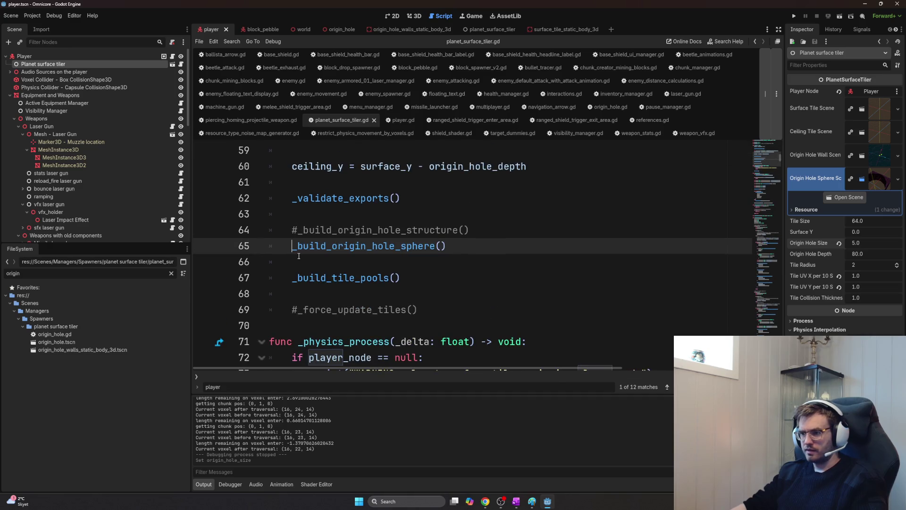
Step: Run Omnicore, host a session, view the origin hole's sphere dome on the surface, then stop the game
key(F5)
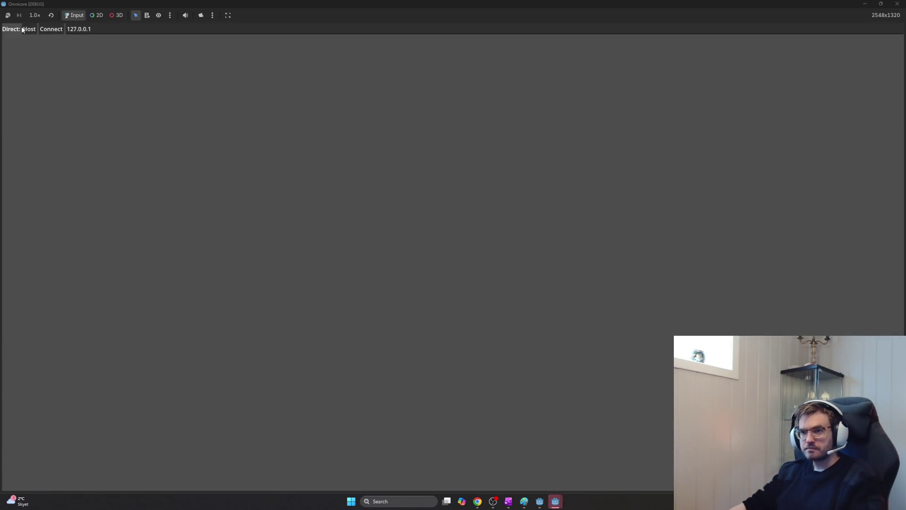
click(59, 32)
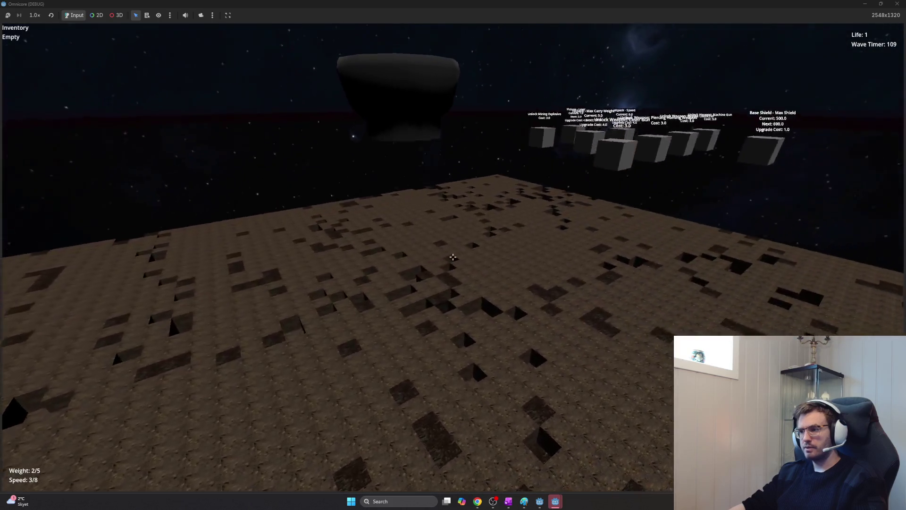
key(F8)
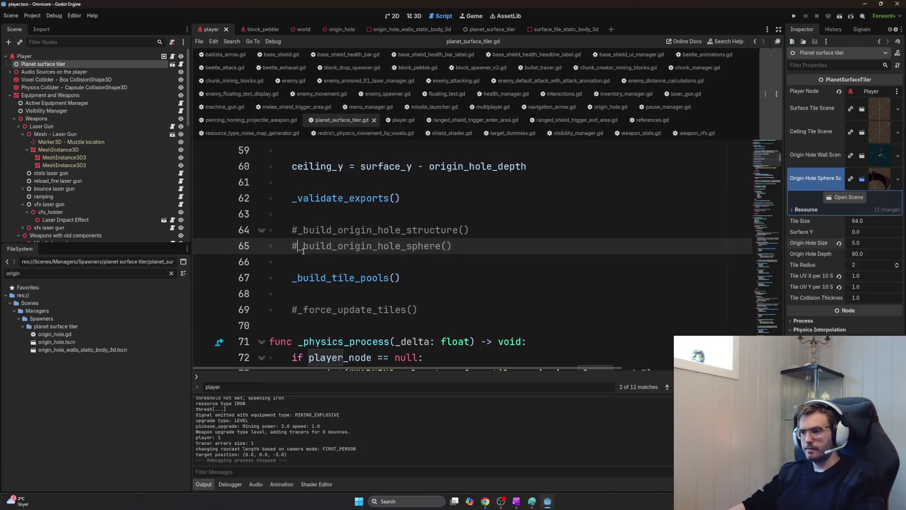
Step: Uncomment the _build_origin_hole_sphere() call and open its definition; lines 558–559 are commented out, then the change is undone
key(BackSpace)
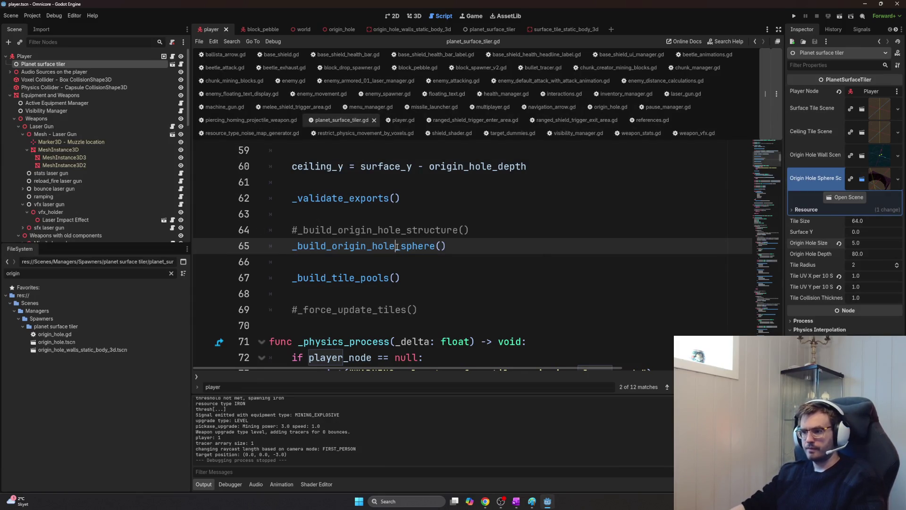
ctrl+click(397, 247)
scroll(415, 283, down, 3)
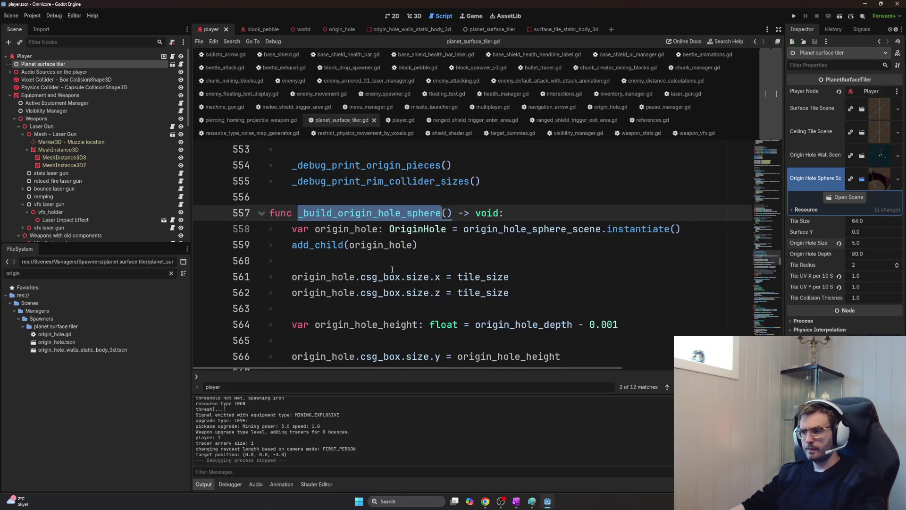
click(284, 230)
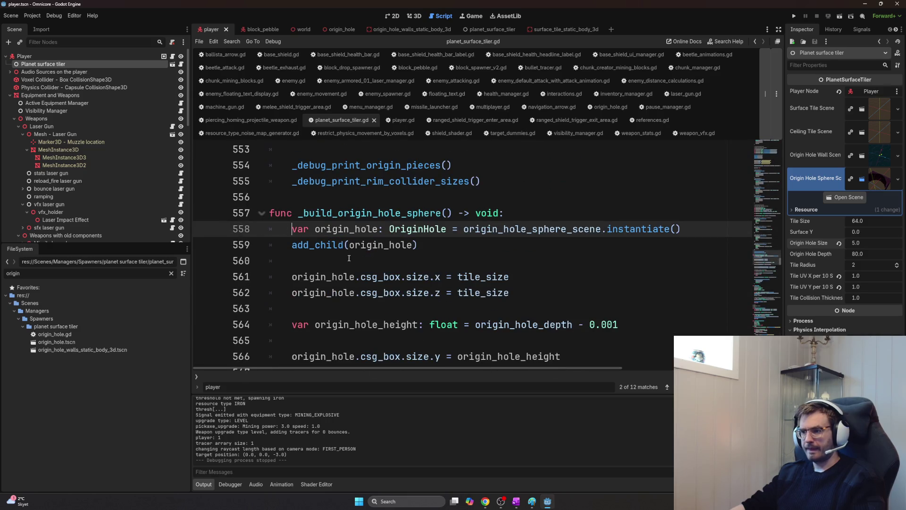
alt+click(292, 244)
text(#)
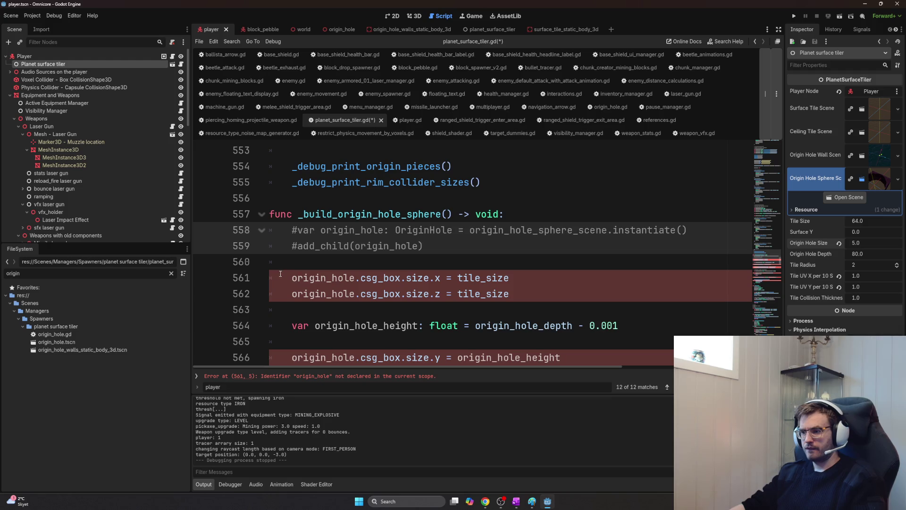
key(ctrl+z)
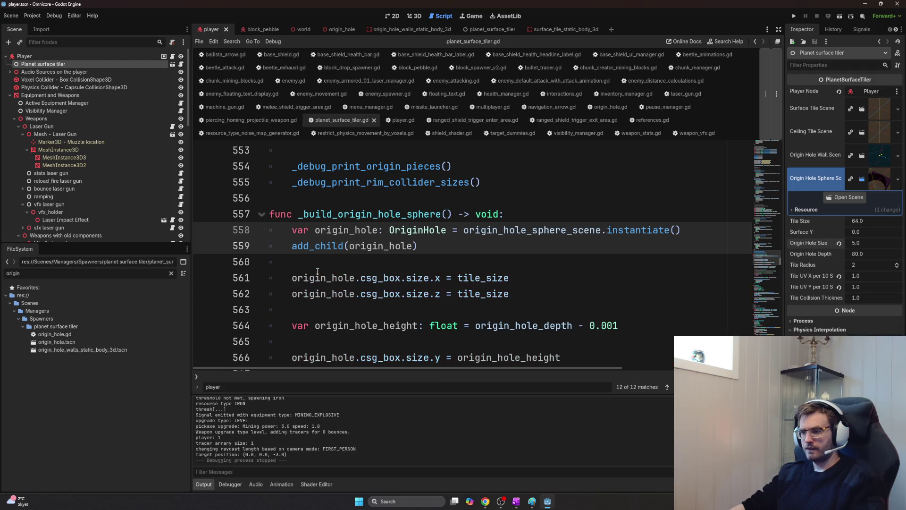
key(Up)
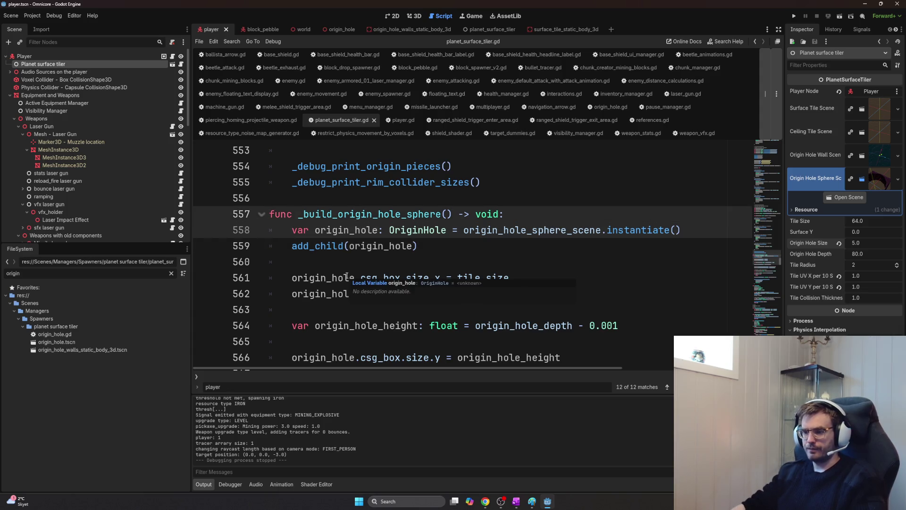
click(347, 262)
key(Up)
key(Up)
Step: Scroll down to the setup_and_apply_shader_material_parameters call near line 580 and place the caret on it
scroll(332, 253, down, 2)
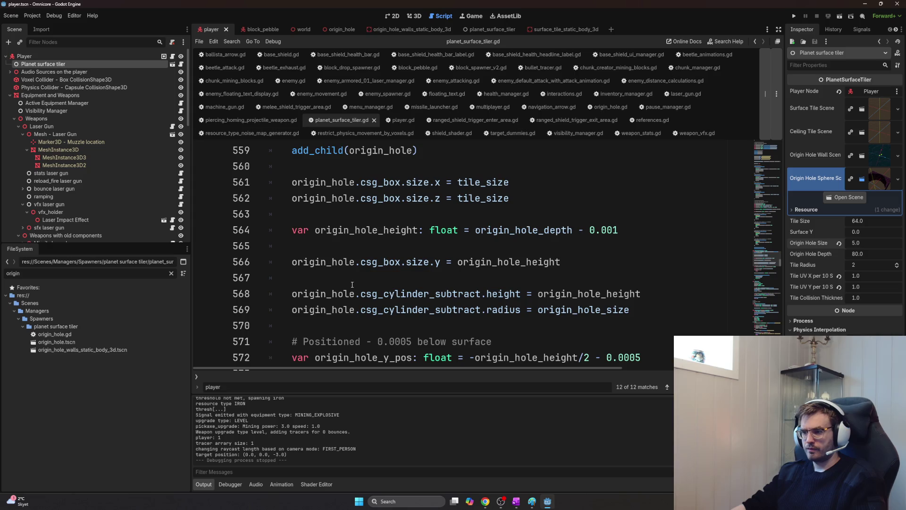
scroll(352, 285, down, 1)
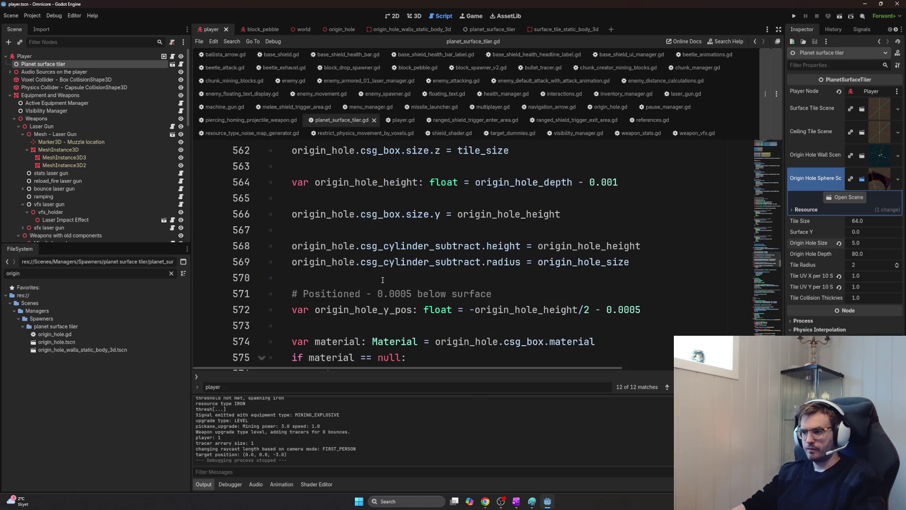
scroll(382, 280, up, 1)
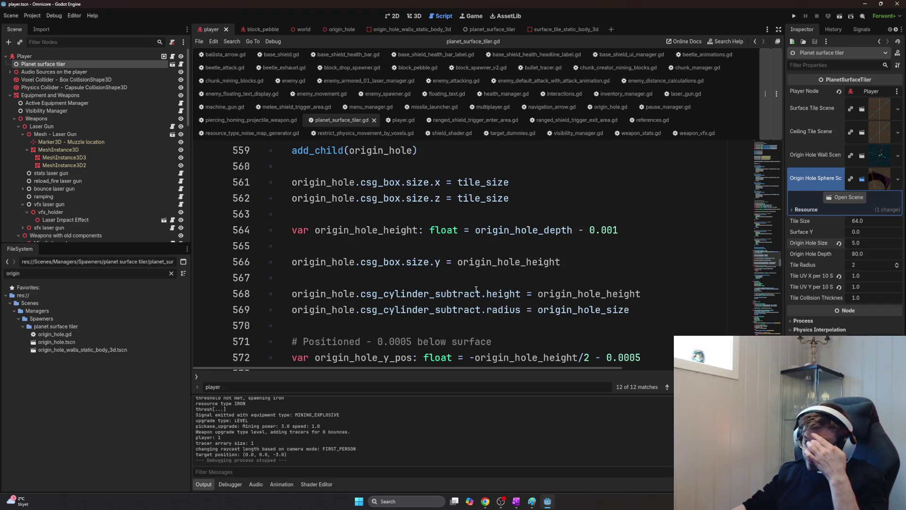
scroll(545, 300, down, 2)
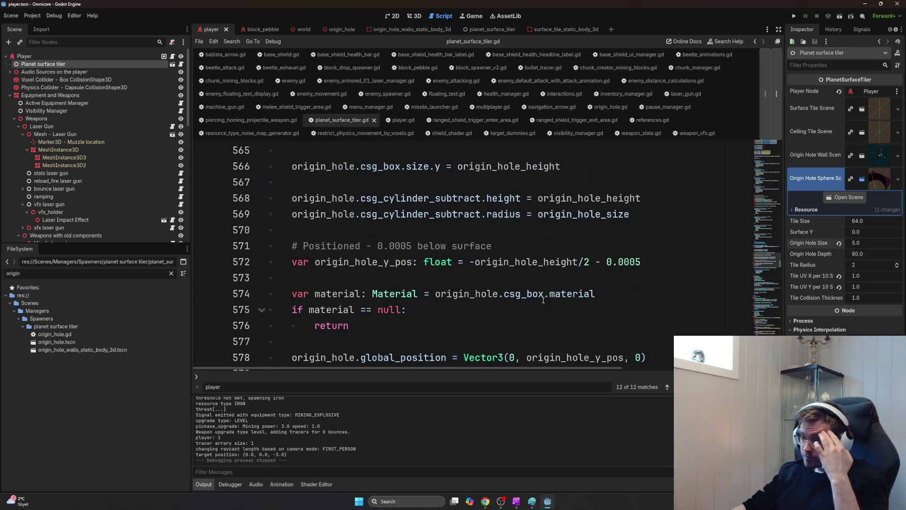
scroll(543, 299, down, 2)
scroll(542, 301, down, 1)
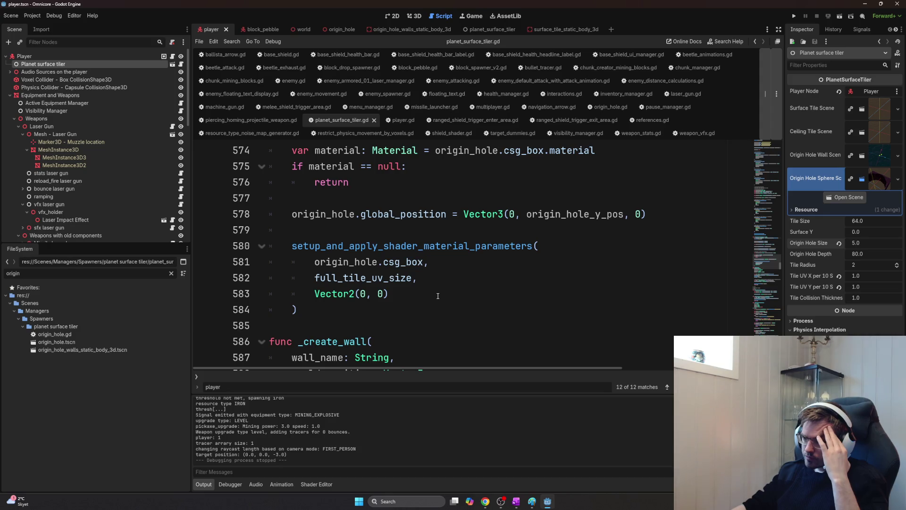
scroll(386, 280, up, 2)
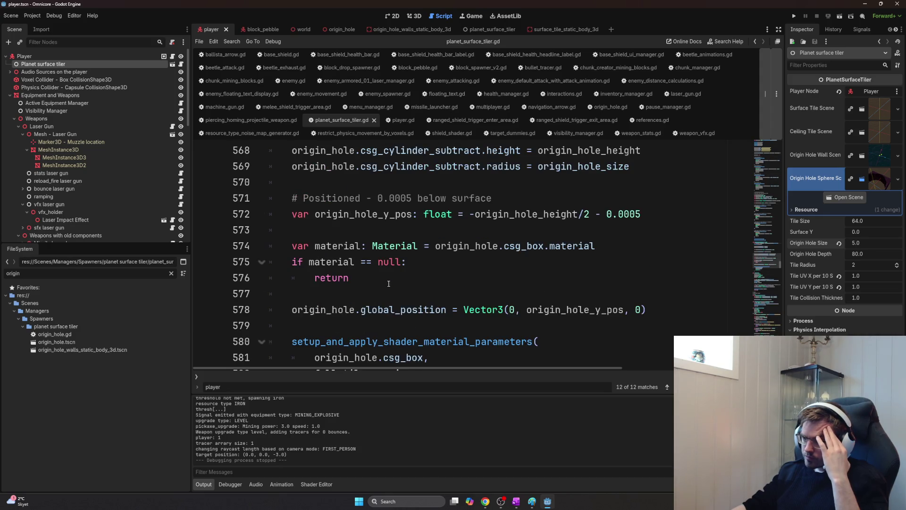
scroll(396, 290, up, 2)
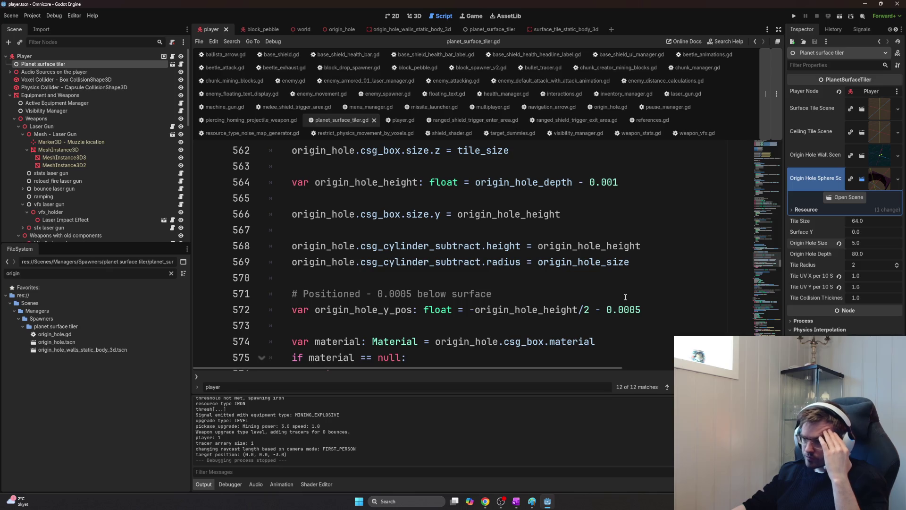
scroll(621, 298, down, 2)
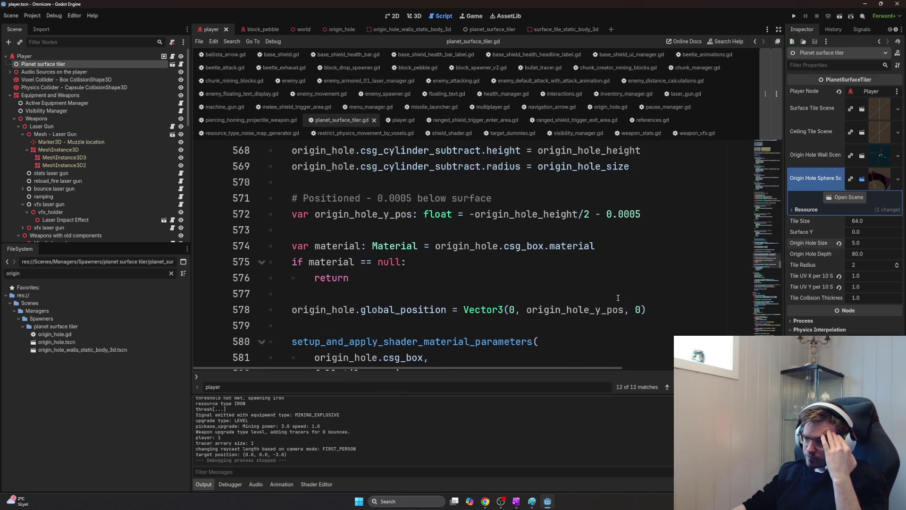
scroll(604, 296, down, 1)
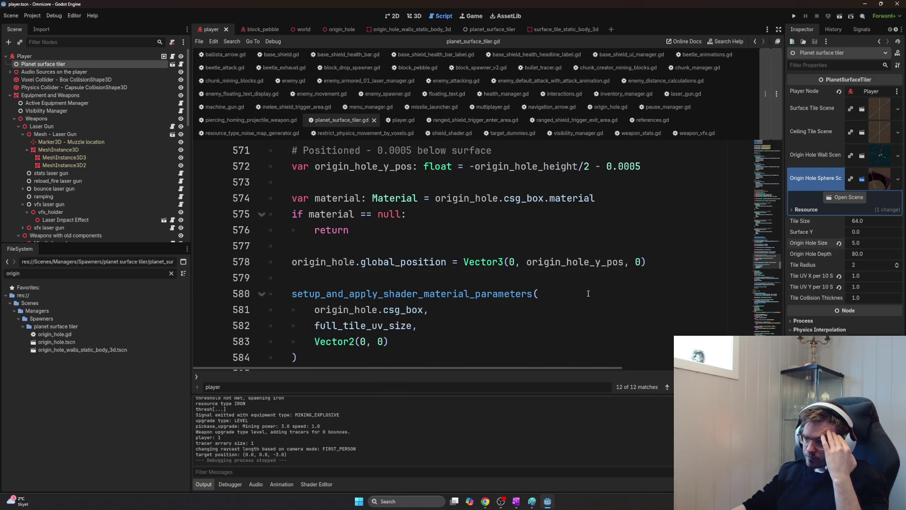
click(376, 297)
scroll(427, 296, down, 1)
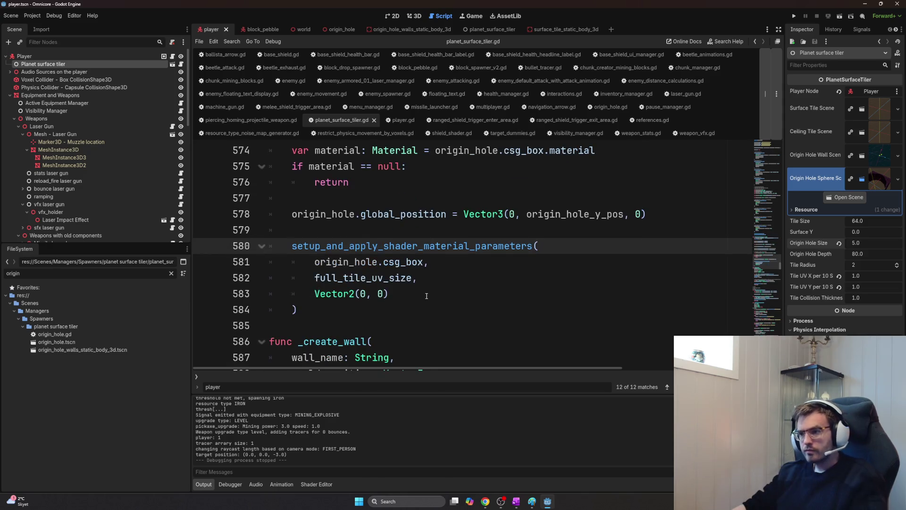
scroll(426, 295, down, 1)
Step: Jump to the setup_and_apply_shader_material_parameters definition and read through the shader function
ctrl+click(396, 199)
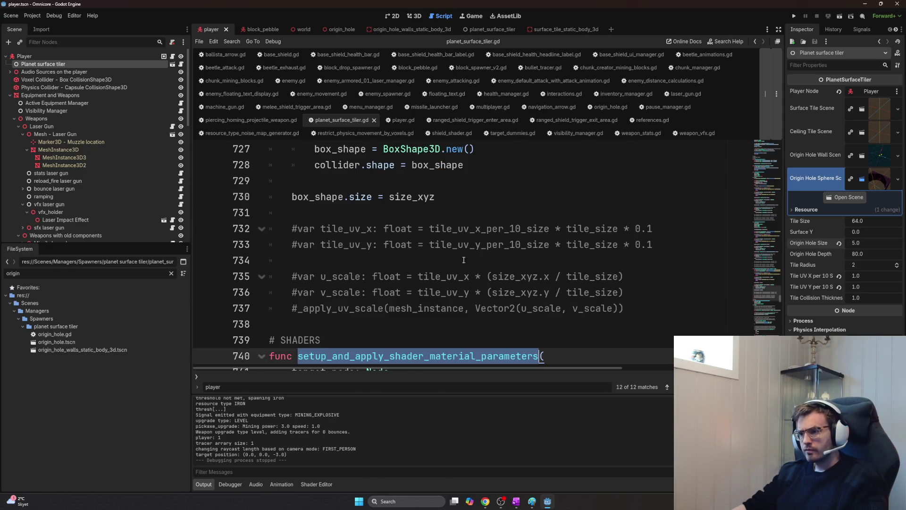
scroll(476, 279, down, 5)
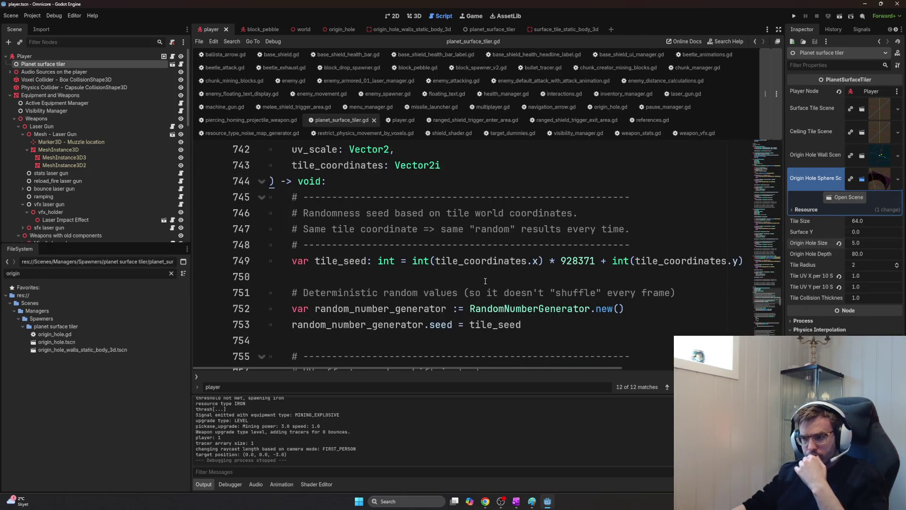
scroll(496, 286, down, 1)
scroll(496, 286, down, 2)
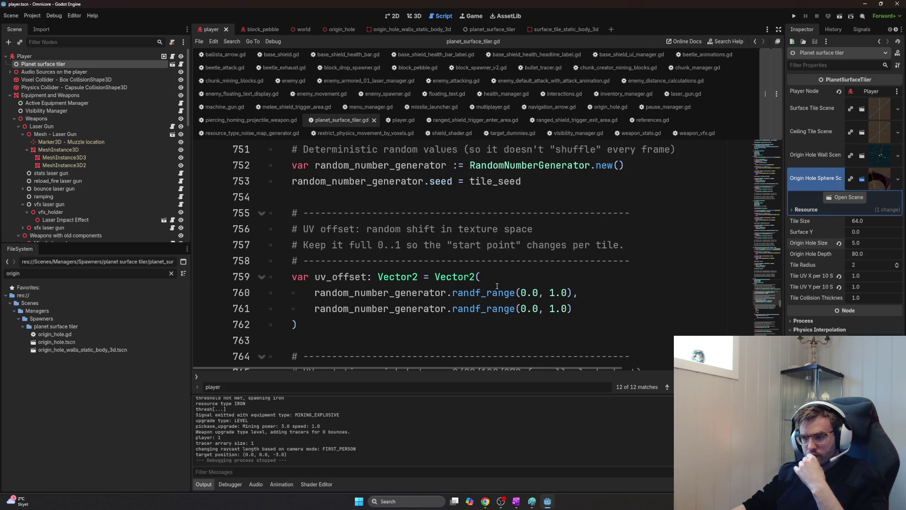
scroll(496, 286, down, 7)
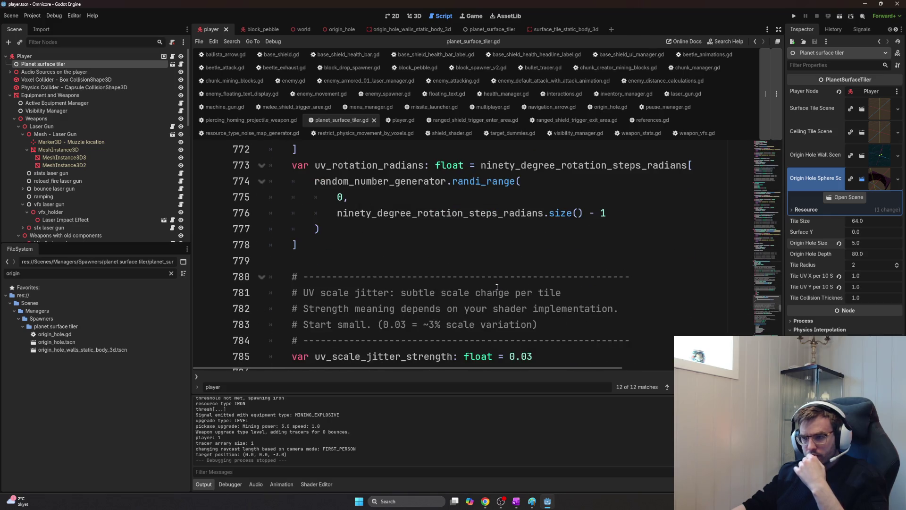
scroll(497, 287, down, 6)
scroll(497, 287, down, 2)
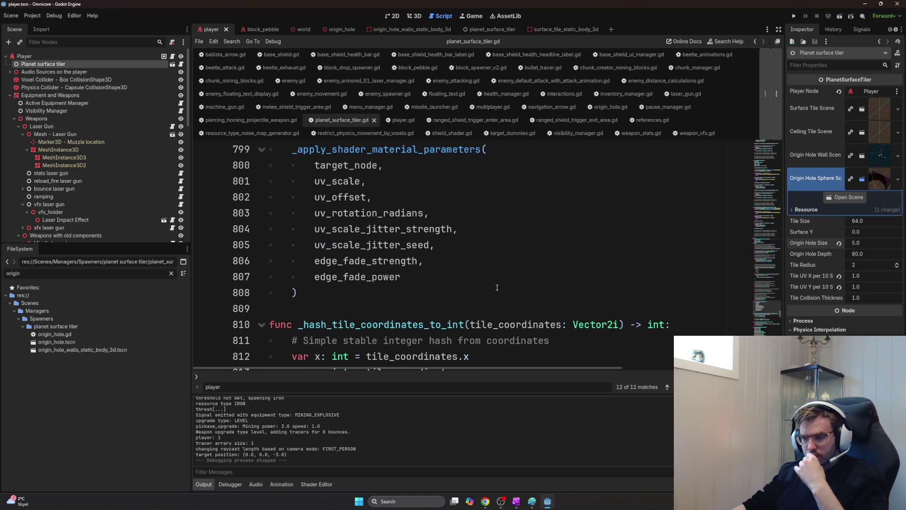
scroll(497, 288, down, 5)
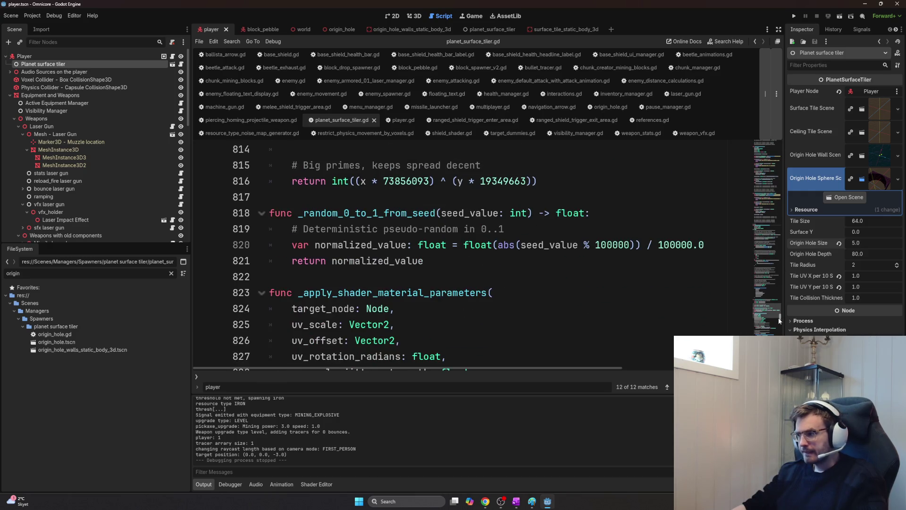
Step: From the script's exported scenes, follow origin_hole_wall_scene to its instantiation in _create_wall
drag(779, 321, 779, 144)
click(435, 326)
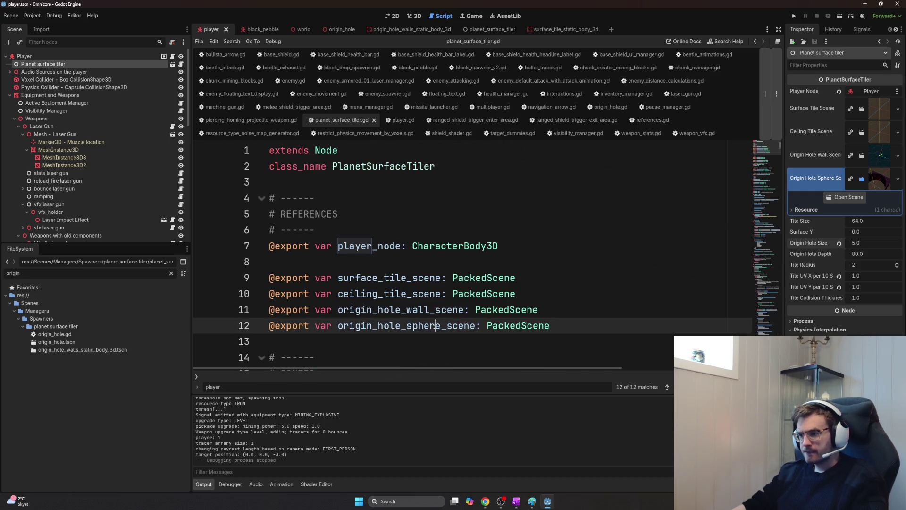
double_click(424, 309)
key(ctrl+d)
key(ctrl+d)
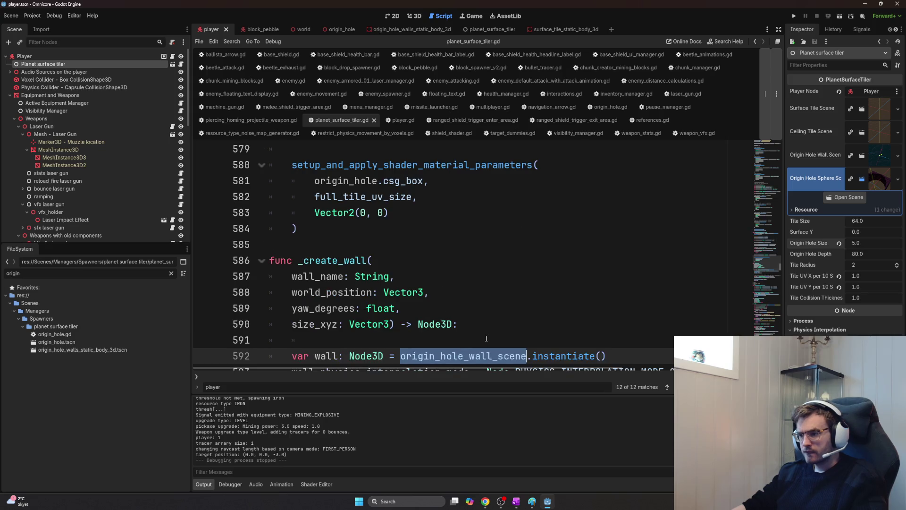
scroll(472, 330, down, 2)
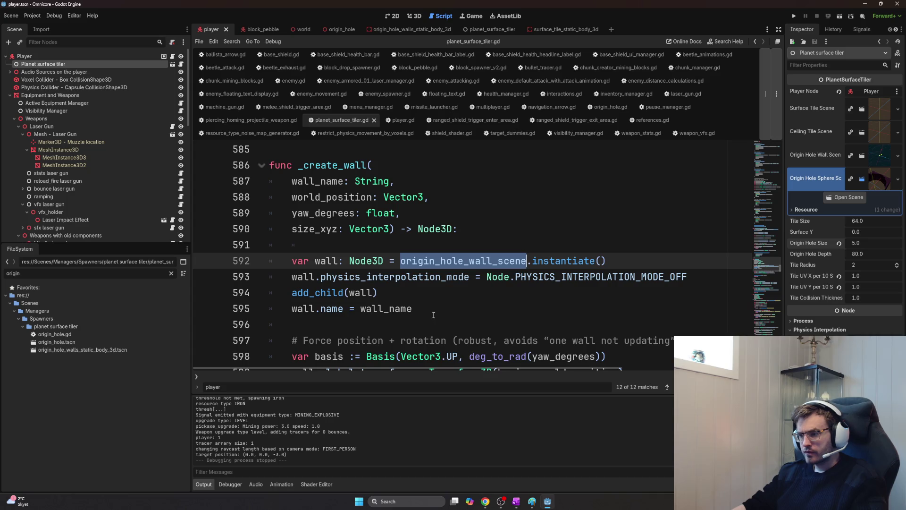
Step: Find where _create_wall is called to build the origin hole walls
double_click(318, 165)
key(ctrl+d)
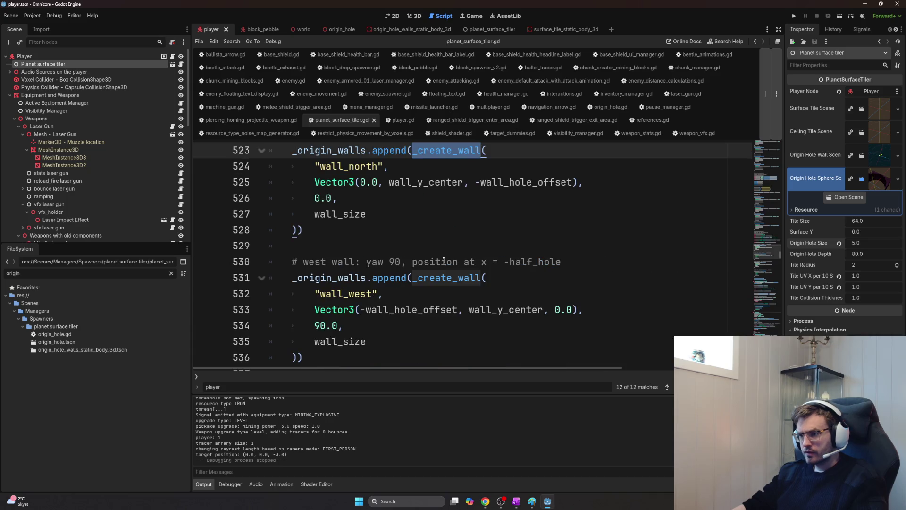
scroll(443, 261, up, 2)
scroll(448, 273, up, 4)
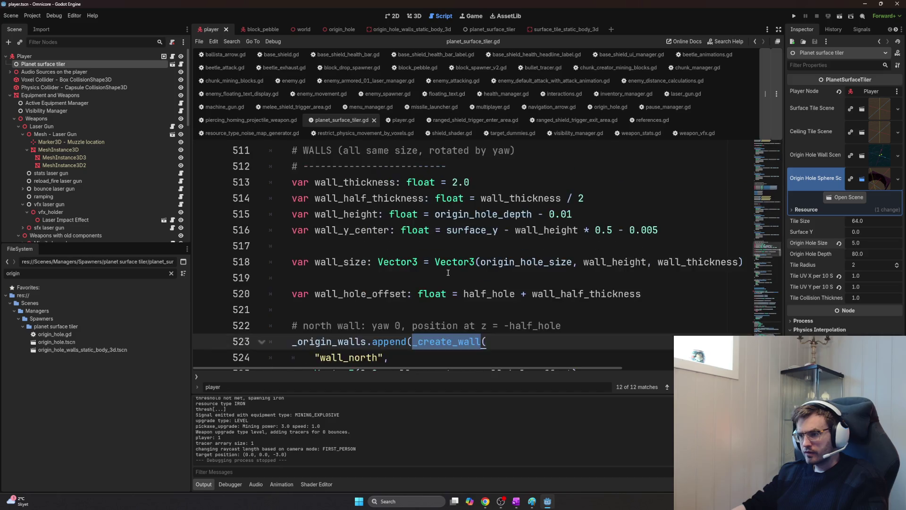
scroll(493, 293, down, 3)
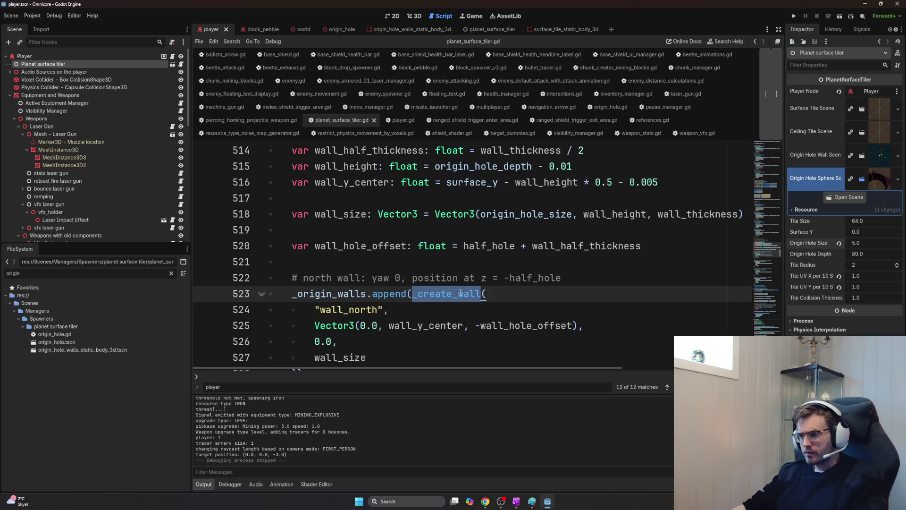
Step: Trace half_hole through the wall offset lines to its definition as origin_hole_size * 0.5
double_click(534, 278)
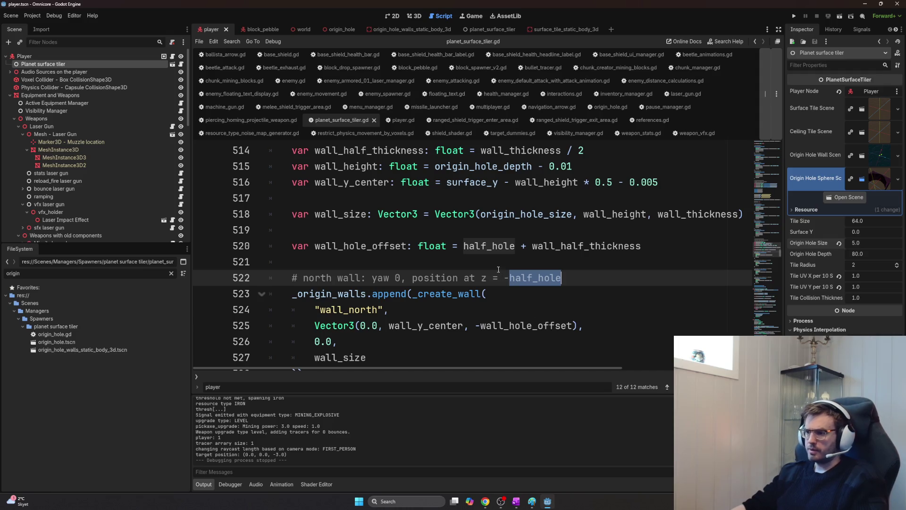
double_click(489, 246)
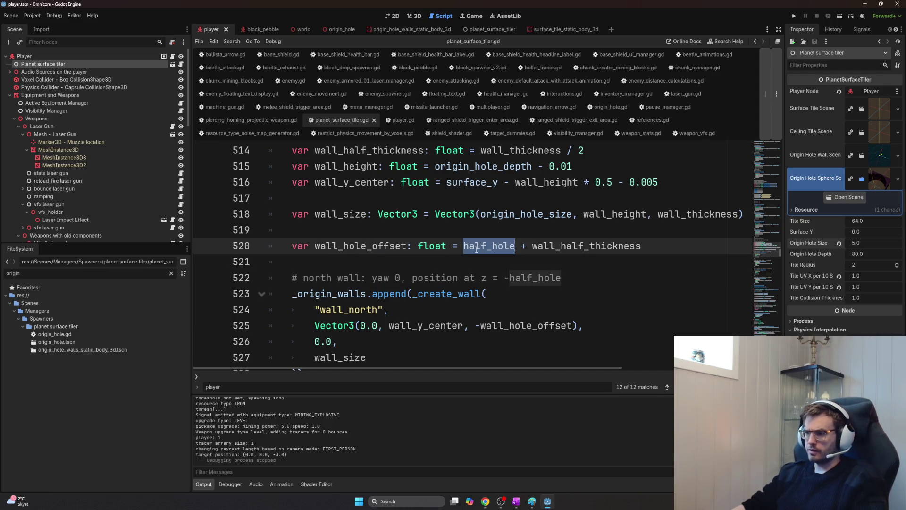
click(427, 307)
double_click(489, 245)
key(ctrl+d)
key(ctrl+d)
key(ctrl+d)
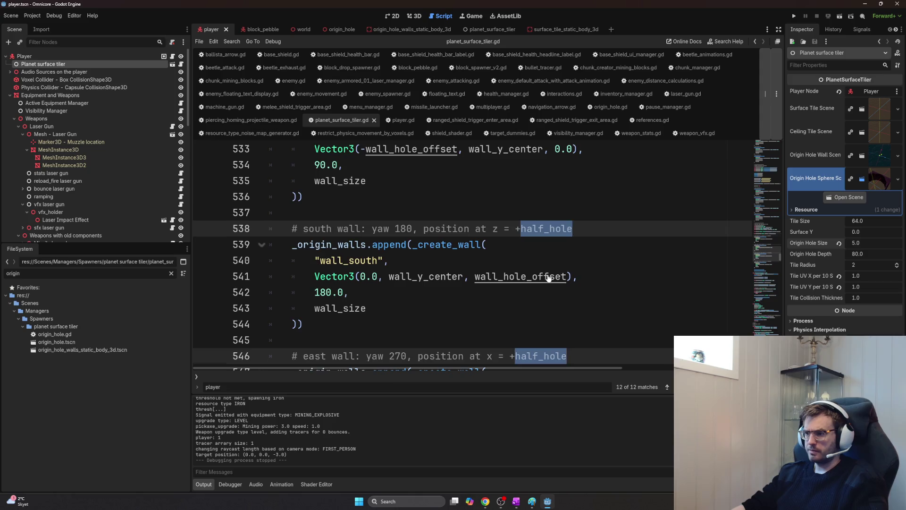
key(ctrl+d)
scroll(508, 268, up, 2)
scroll(509, 268, up, 2)
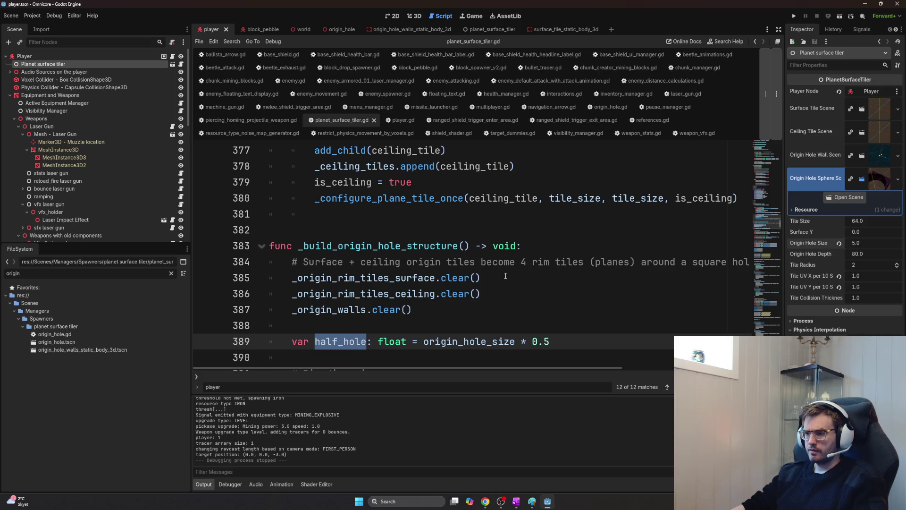
scroll(505, 276, down, 1)
click(343, 294)
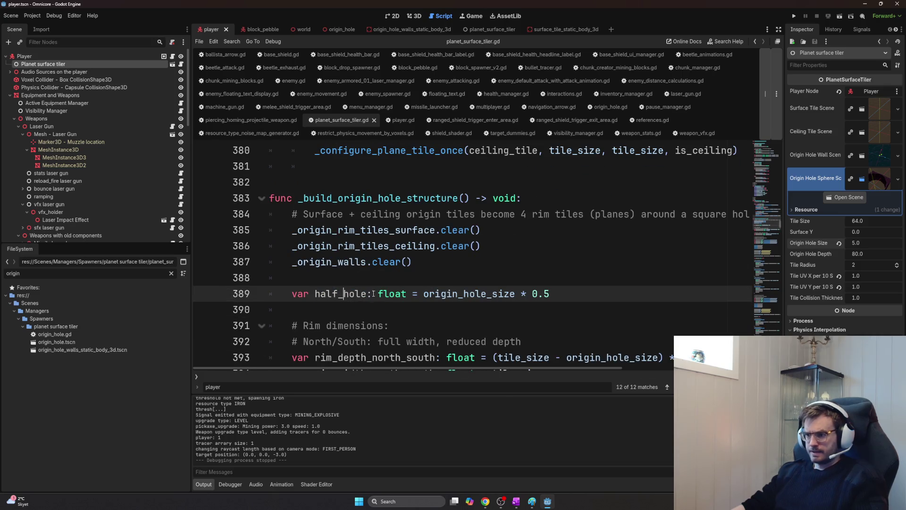
scroll(512, 279, down, 3)
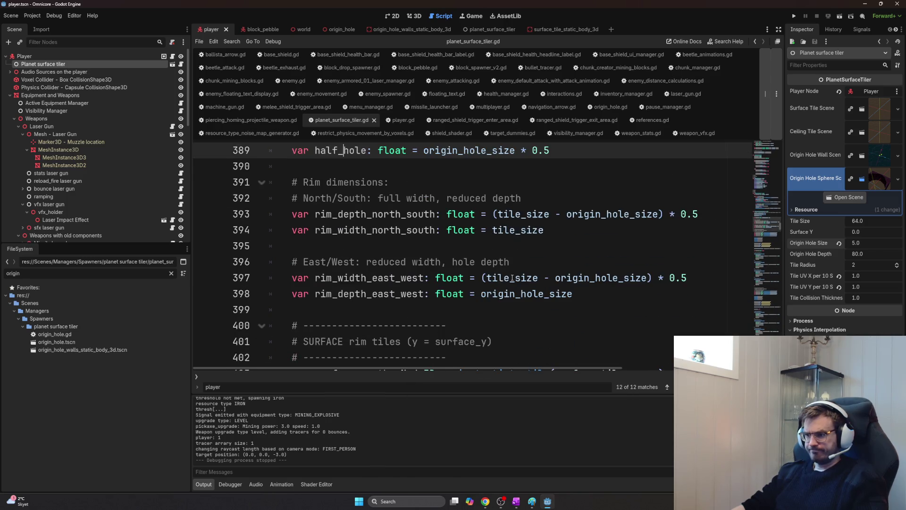
scroll(512, 279, down, 9)
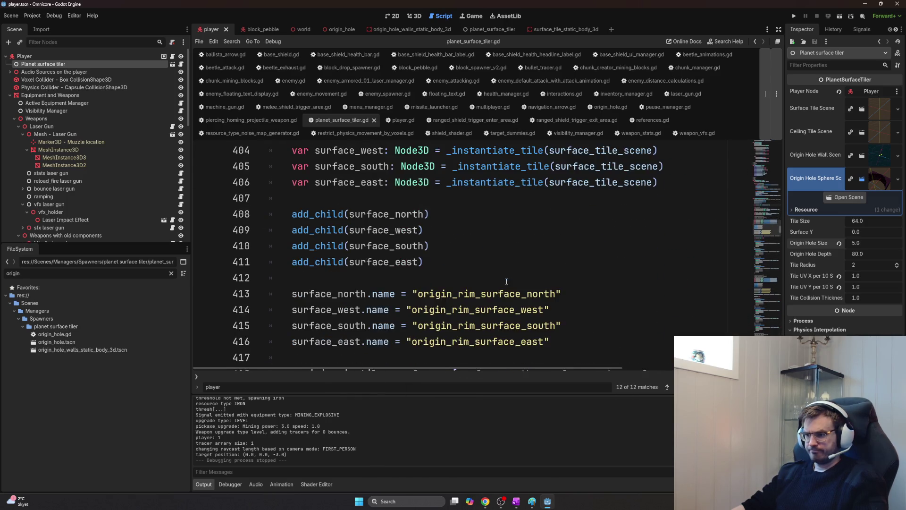
scroll(504, 283, down, 1)
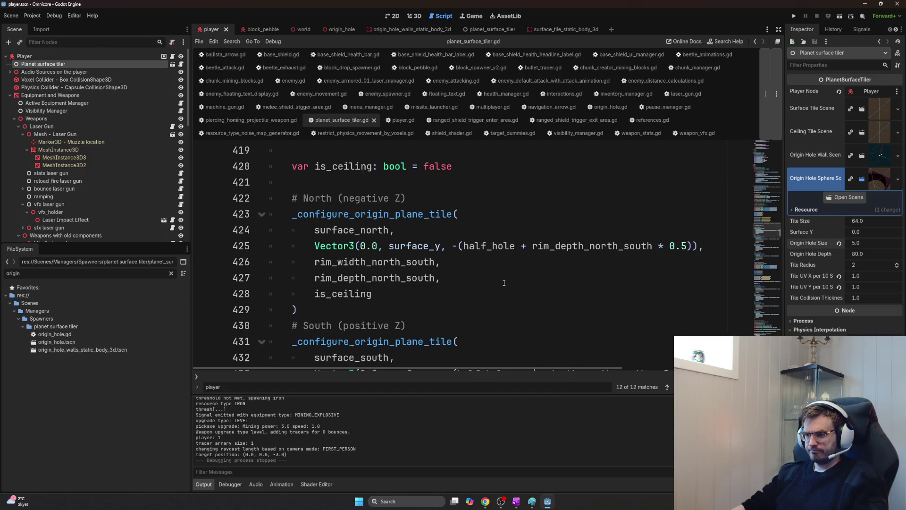
scroll(504, 283, down, 3)
scroll(504, 283, down, 3)
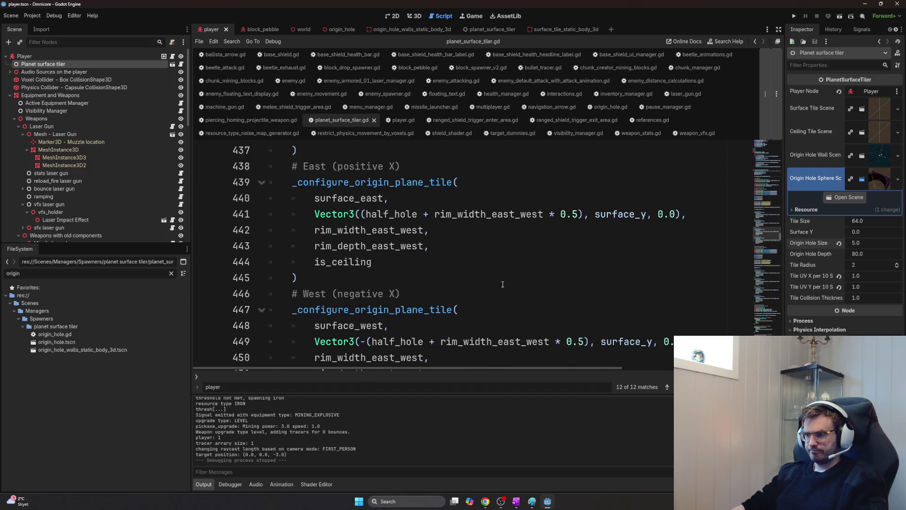
scroll(503, 284, down, 1)
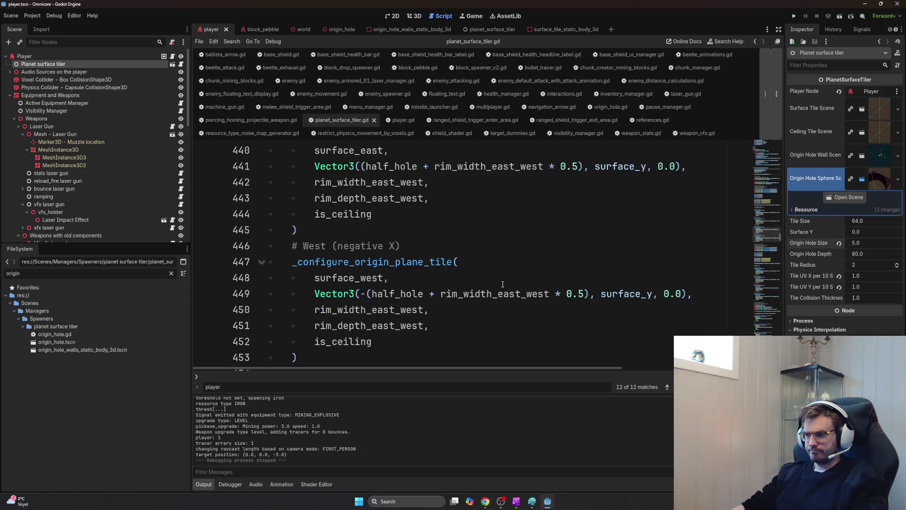
scroll(503, 284, up, 17)
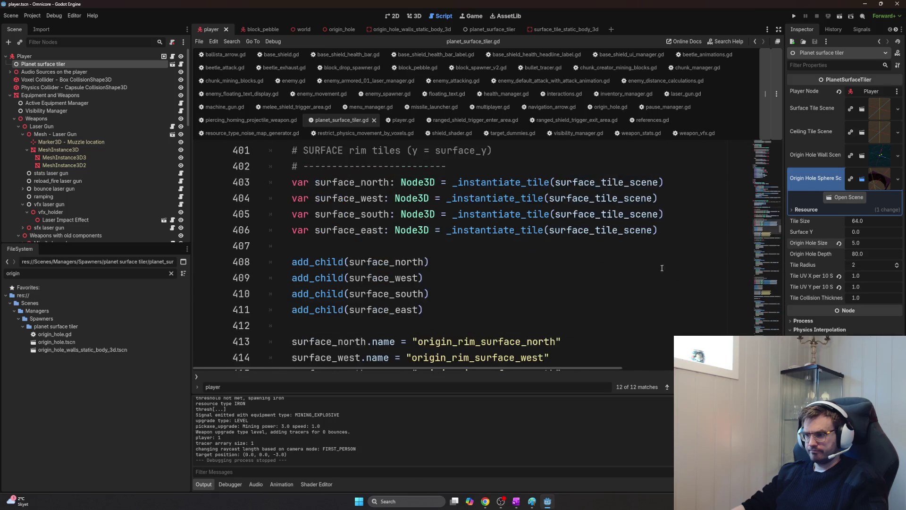
scroll(607, 267, up, 2)
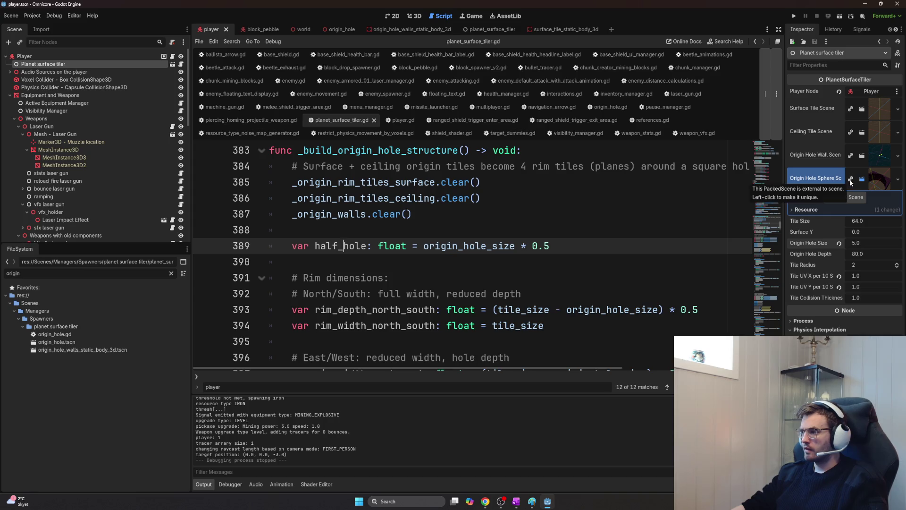
Step: Clear the tiler's Origin Hole Sphere Scene resource in the Inspector and save the scene
click(896, 180)
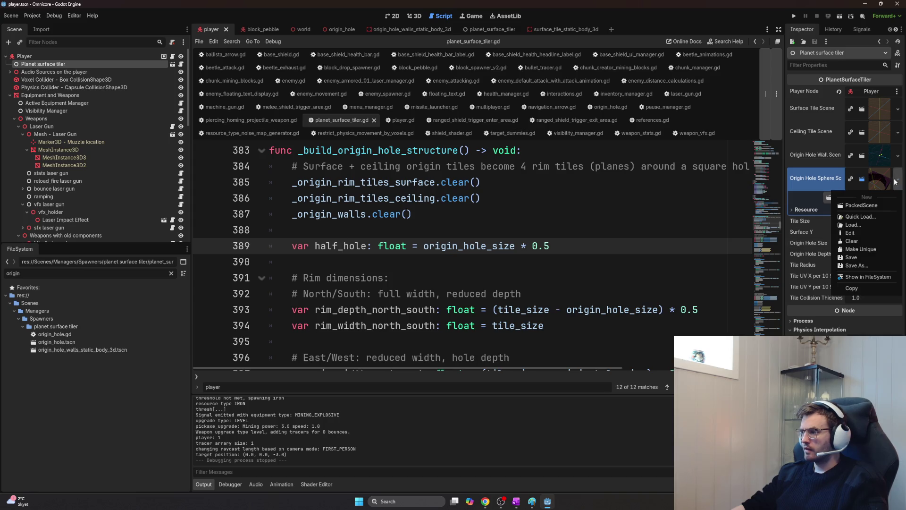
click(795, 184)
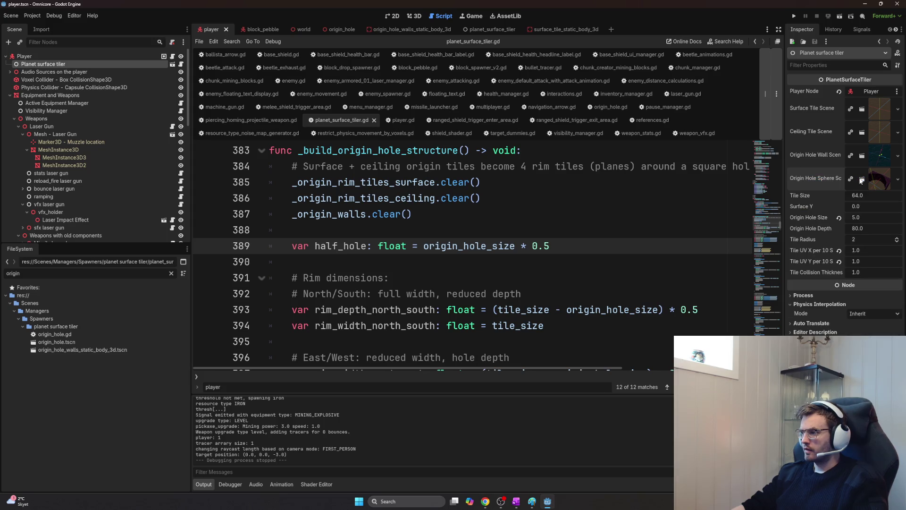
right_click(876, 178)
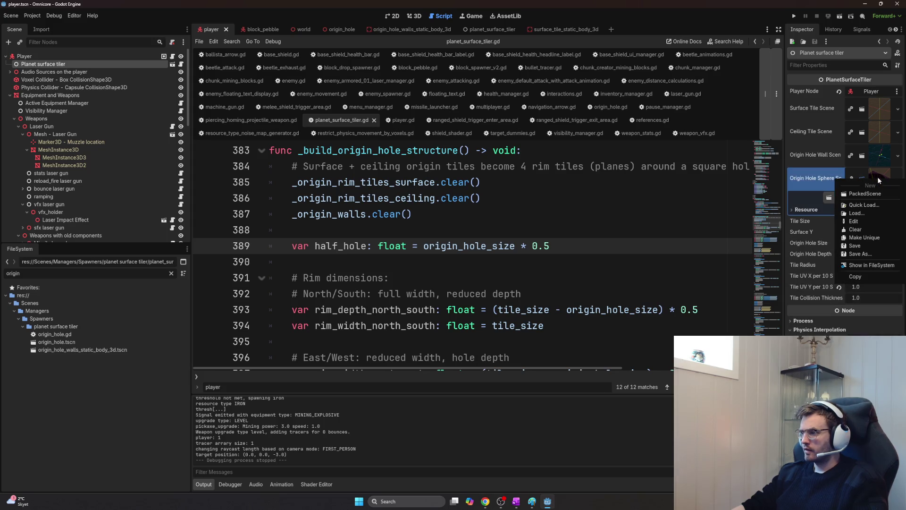
click(857, 230)
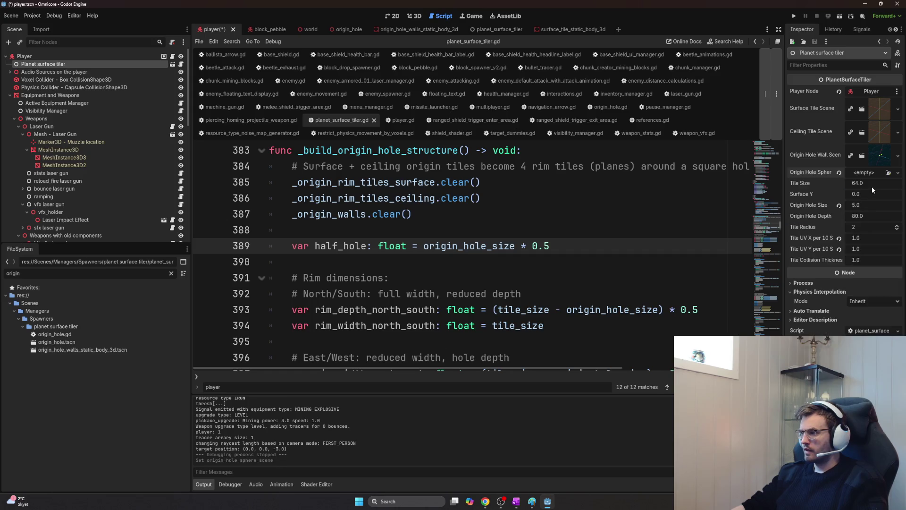
key(ctrl+s)
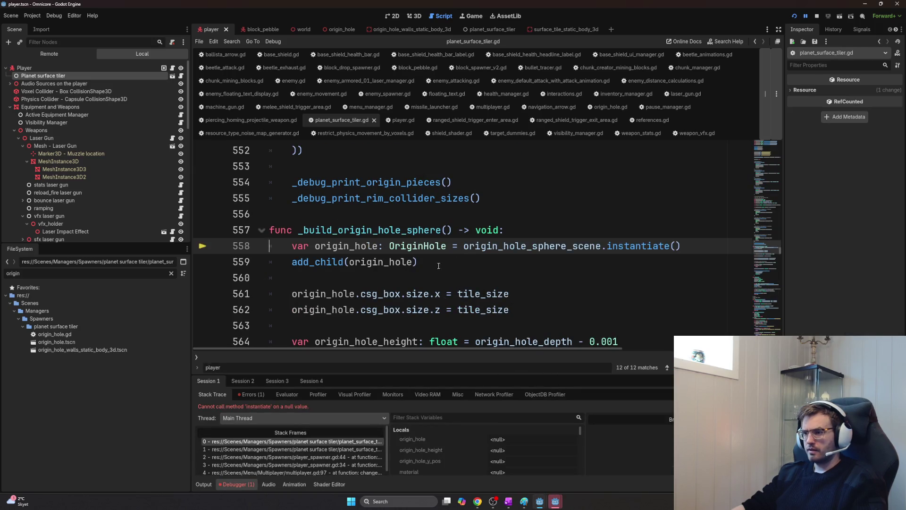
click(294, 245)
key(shift+Down)
key(ctrl+k)
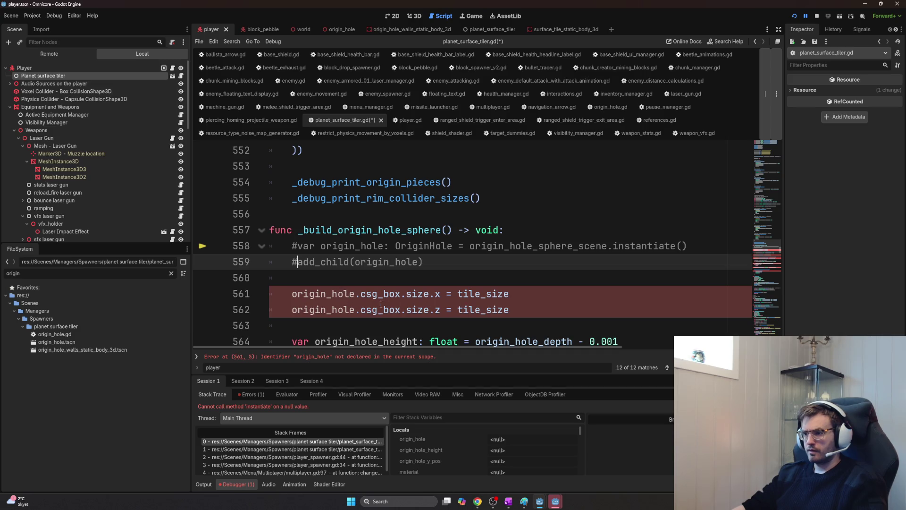
scroll(341, 284, down, 2)
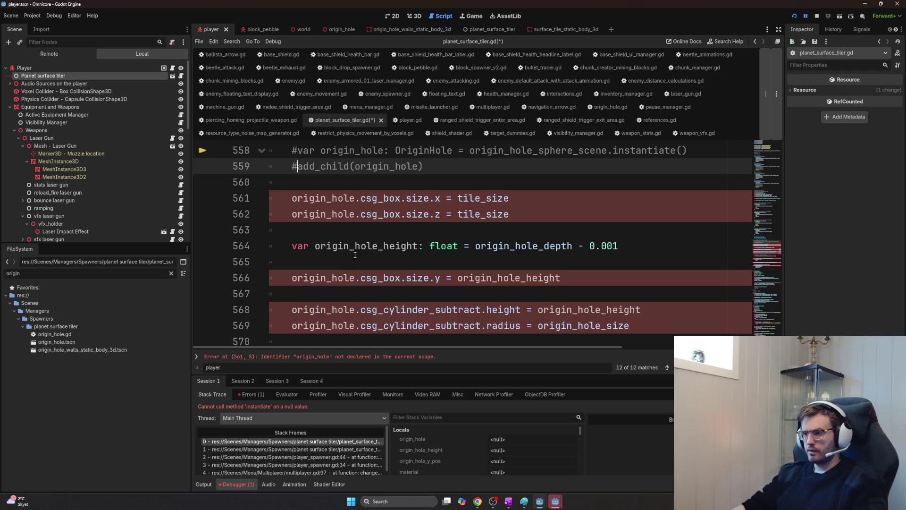
scroll(467, 257, down, 1)
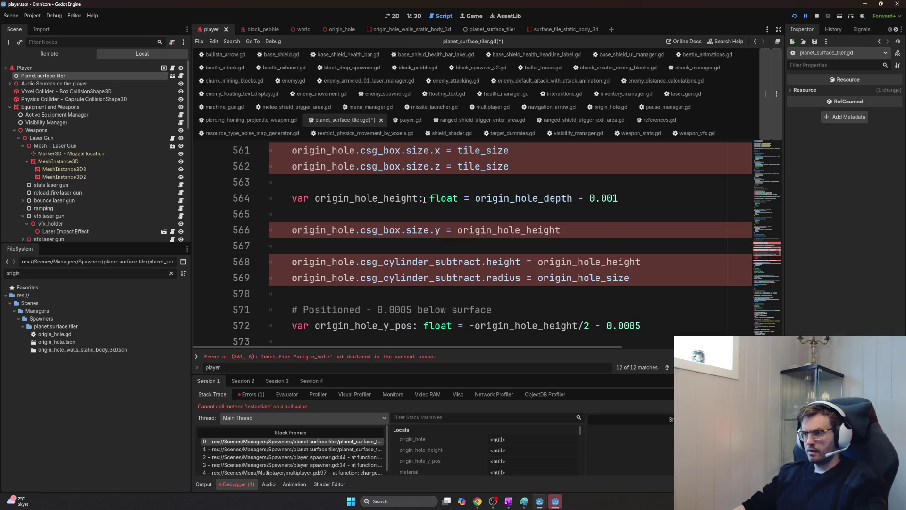
scroll(367, 213, up, 2)
click(280, 282)
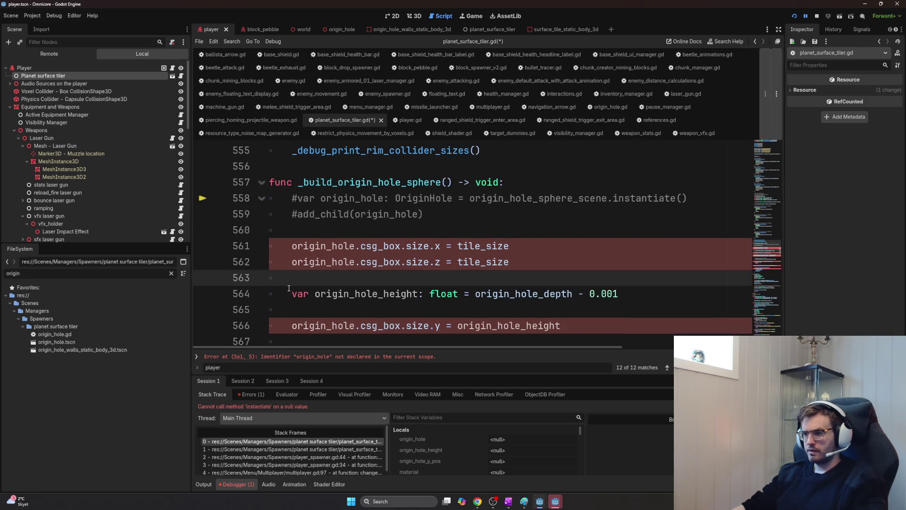
key(ctrl+z)
key(ctrl+z)
key(ctrl+z)
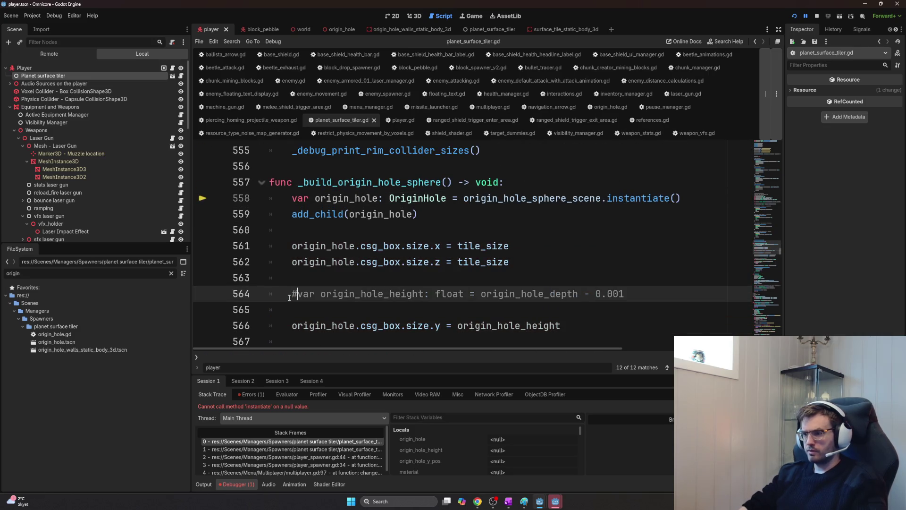
scroll(405, 306, down, 3)
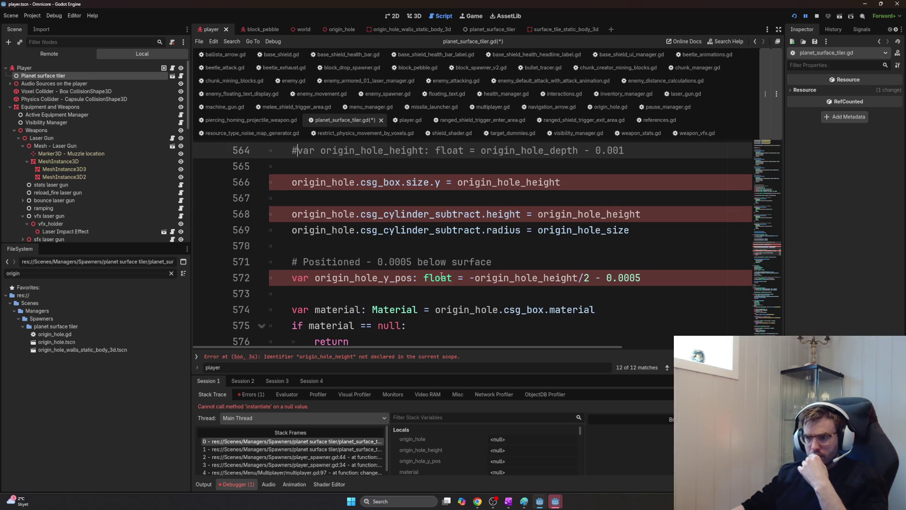
scroll(442, 269, down, 1)
scroll(446, 279, up, 4)
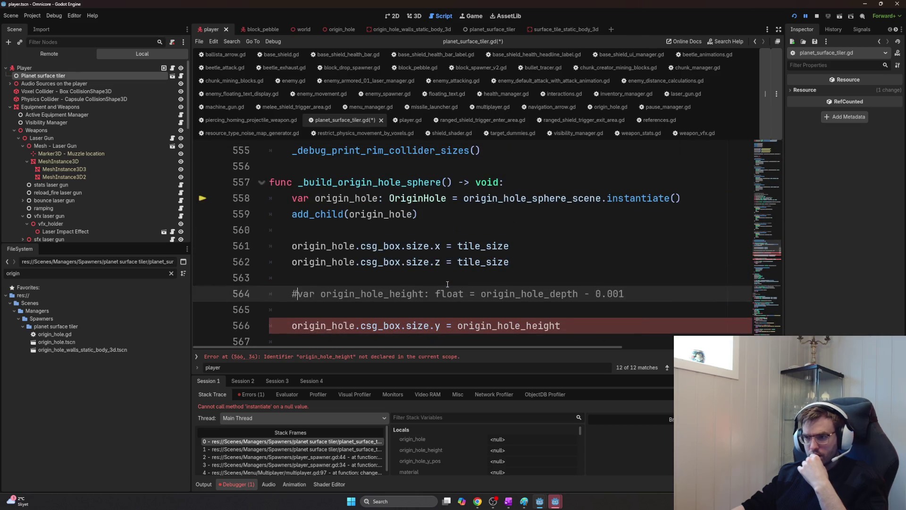
scroll(447, 285, down, 4)
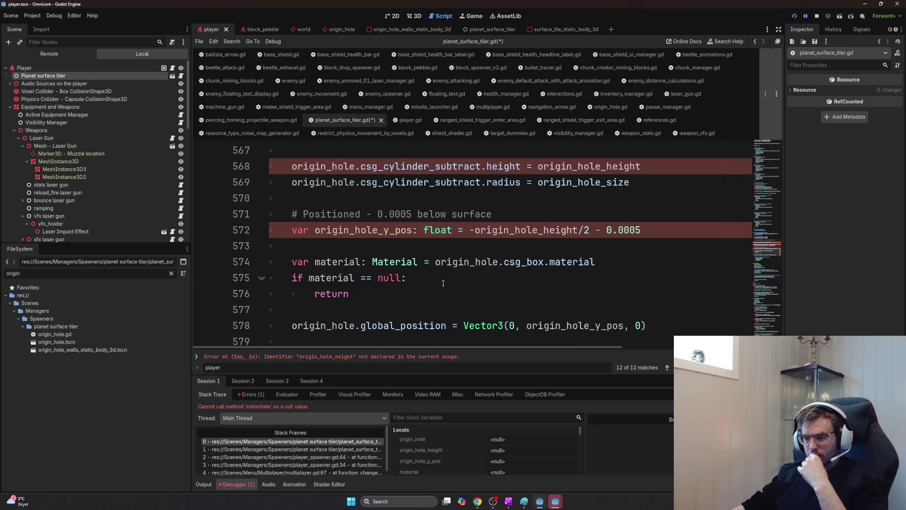
scroll(443, 285, down, 2)
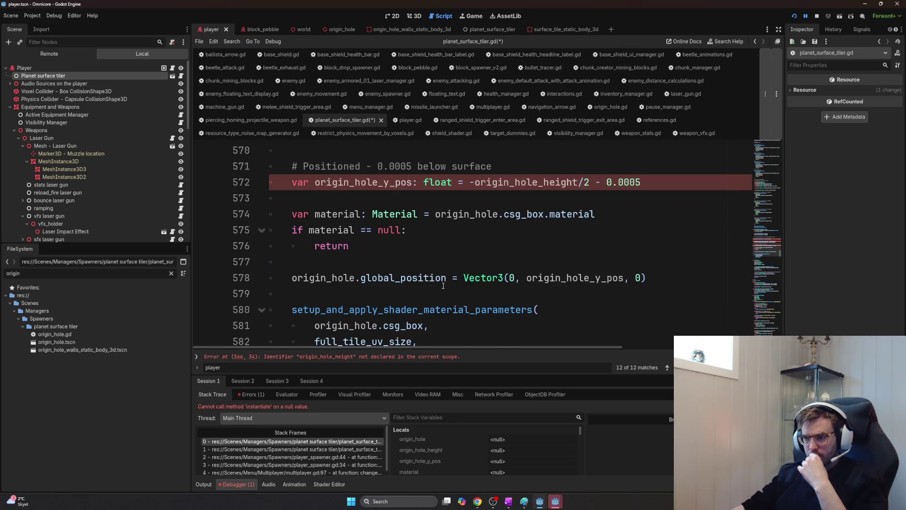
scroll(497, 260, down, 1)
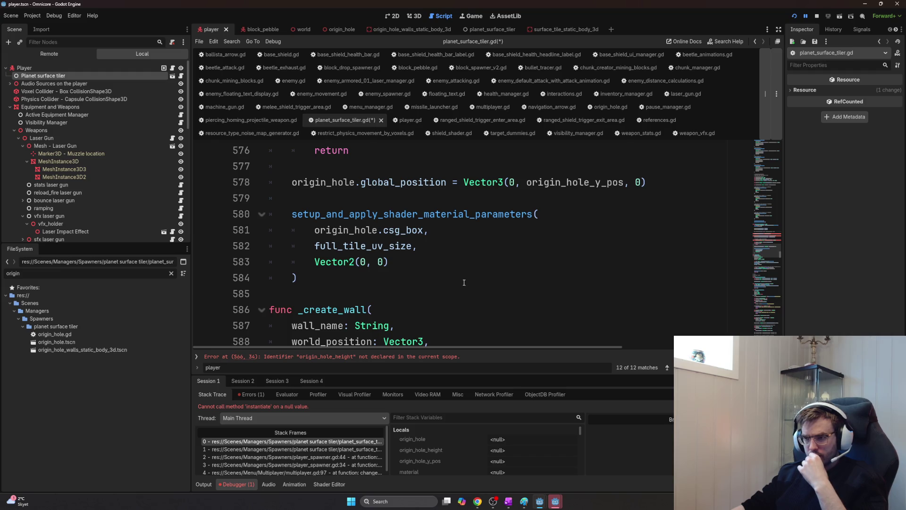
scroll(464, 283, up, 1)
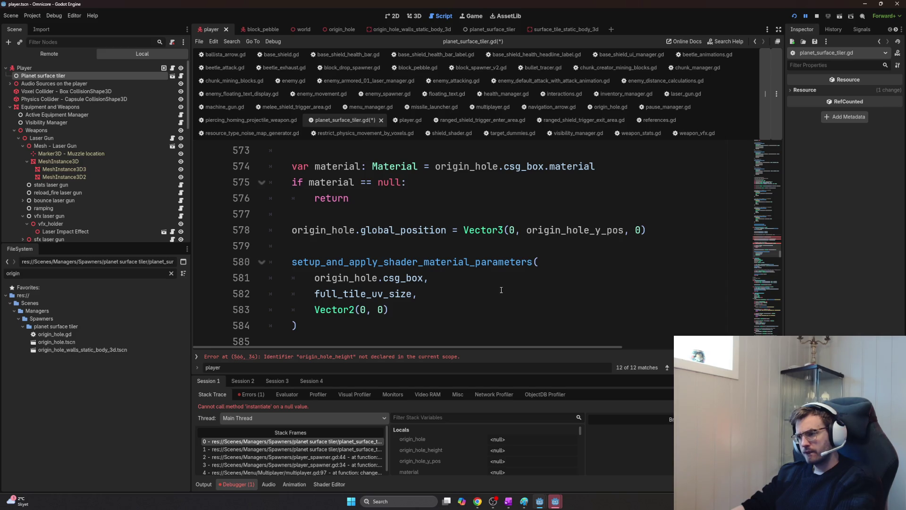
scroll(500, 290, down, 3)
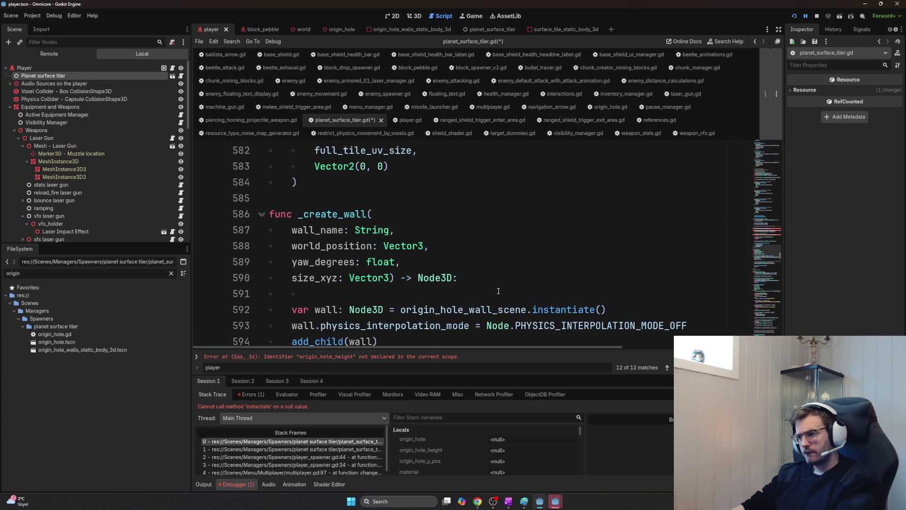
scroll(497, 289, up, 5)
key(ctrl+z)
key(ctrl+z)
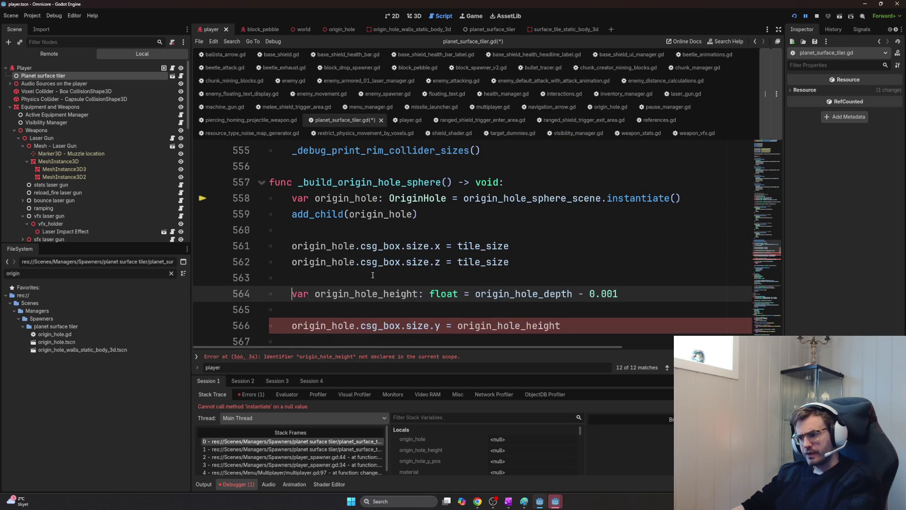
Step: Comment out the _build_origin_hole_sphere() call with Ctrl+K and save the script
double_click(337, 182)
key(ctrl+d)
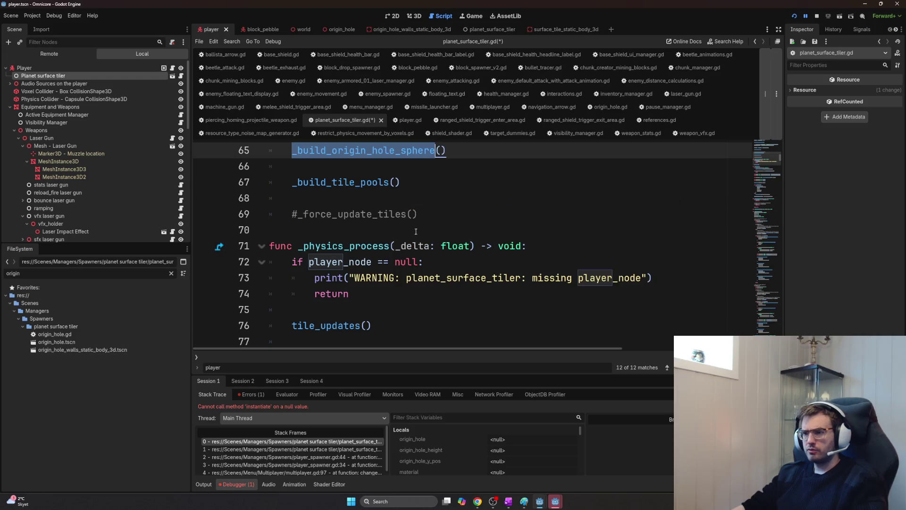
scroll(290, 212, up, 1)
click(290, 213)
key(Up)
key(ctrl+k)
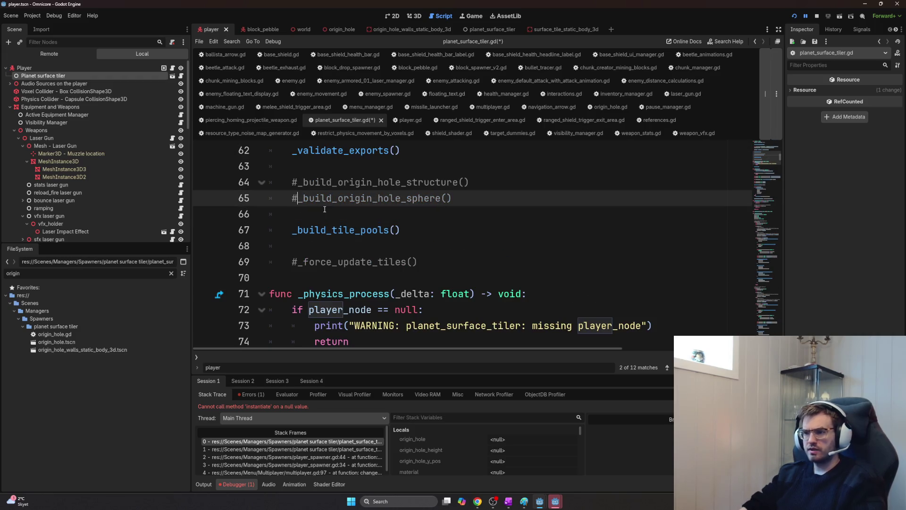
key(ctrl+s)
Step: Search the script for 'create_wall' and scroll up through the origin hole code
scroll(434, 240, up, 3)
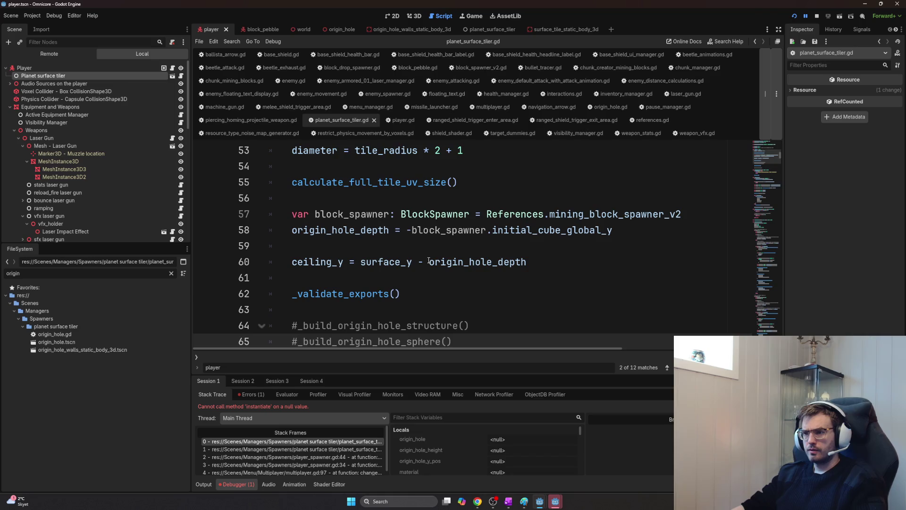
scroll(429, 261, up, 1)
key(ctrl+f)
text(create)
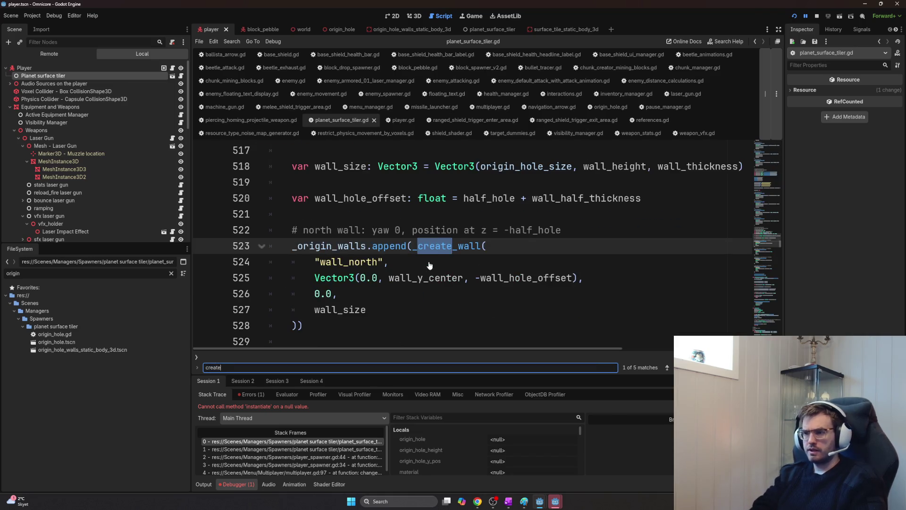
text(_wall)
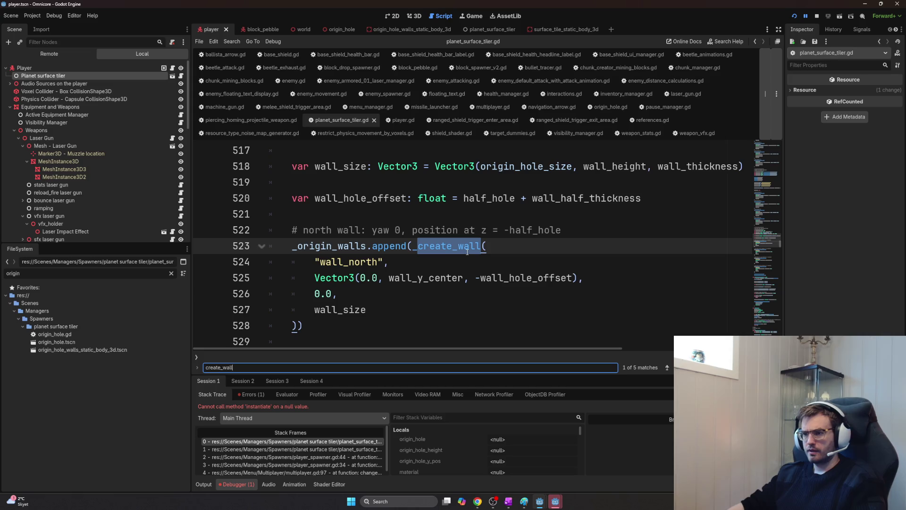
scroll(483, 273, up, 4)
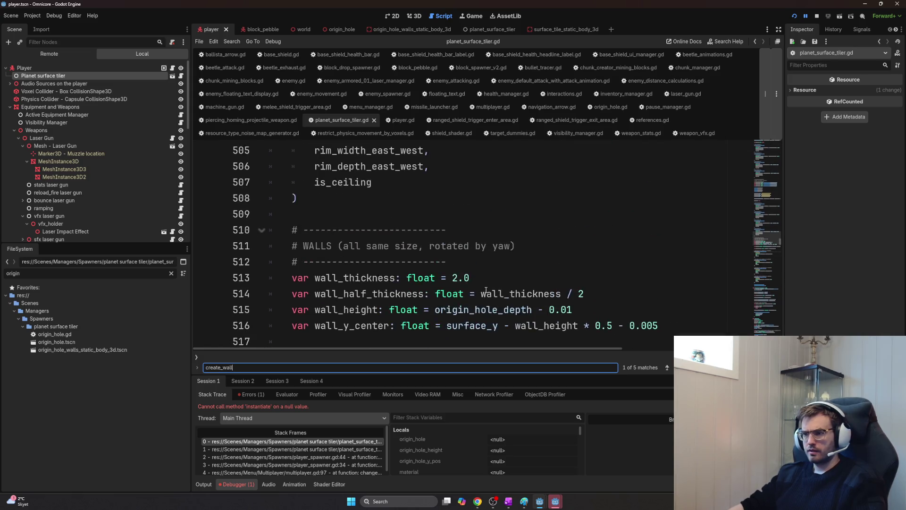
scroll(486, 290, up, 14)
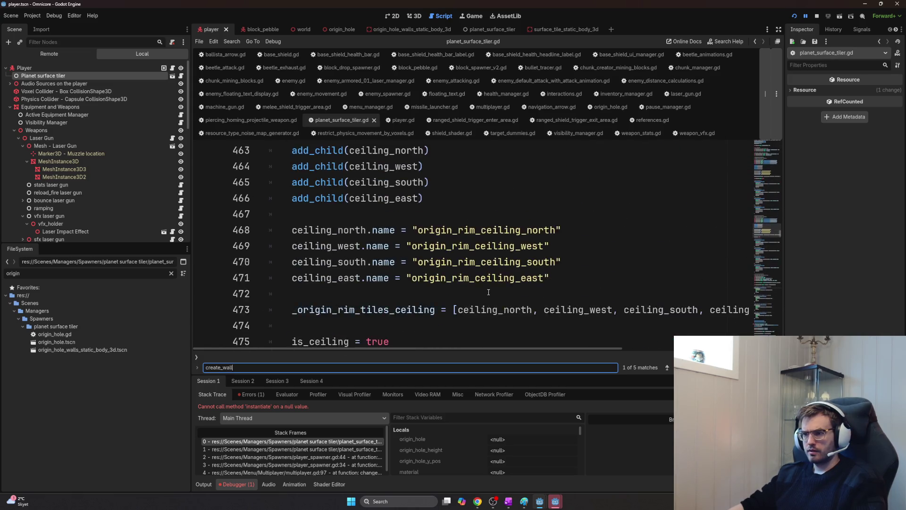
scroll(488, 292, up, 5)
scroll(369, 306, up, 7)
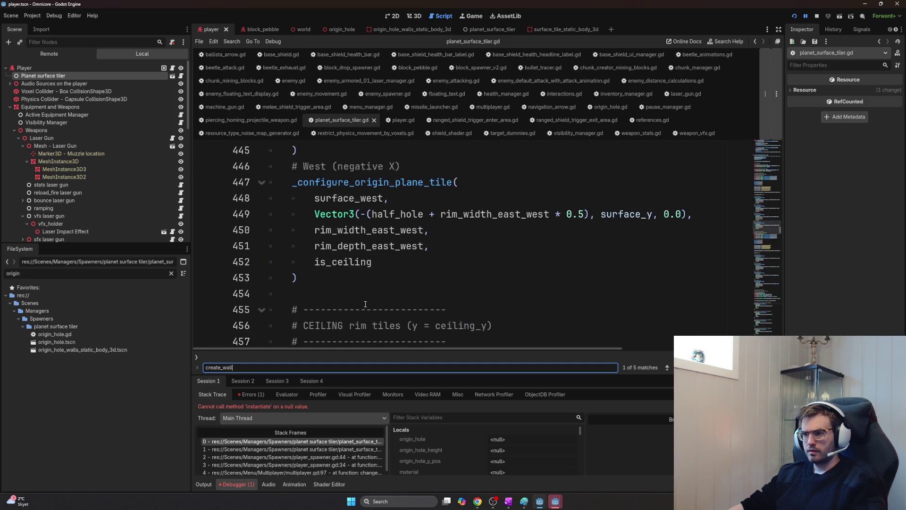
scroll(382, 312, up, 13)
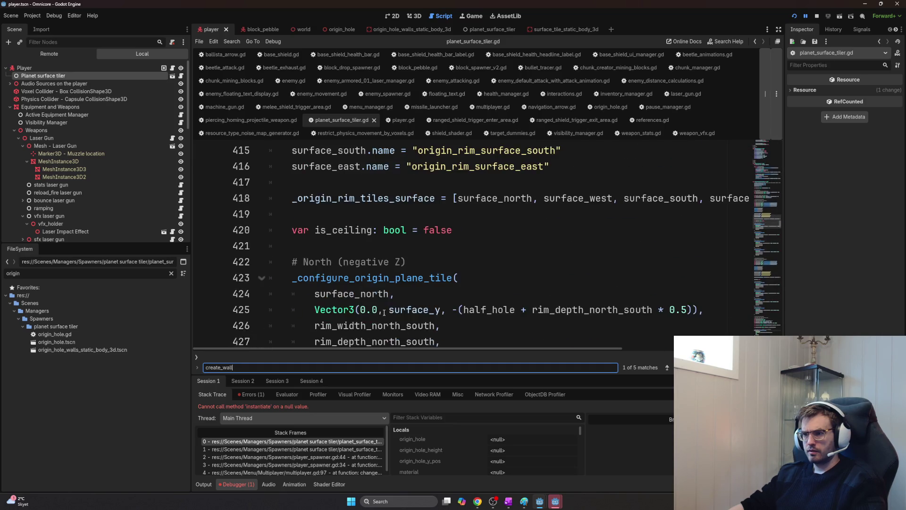
scroll(394, 316, up, 5)
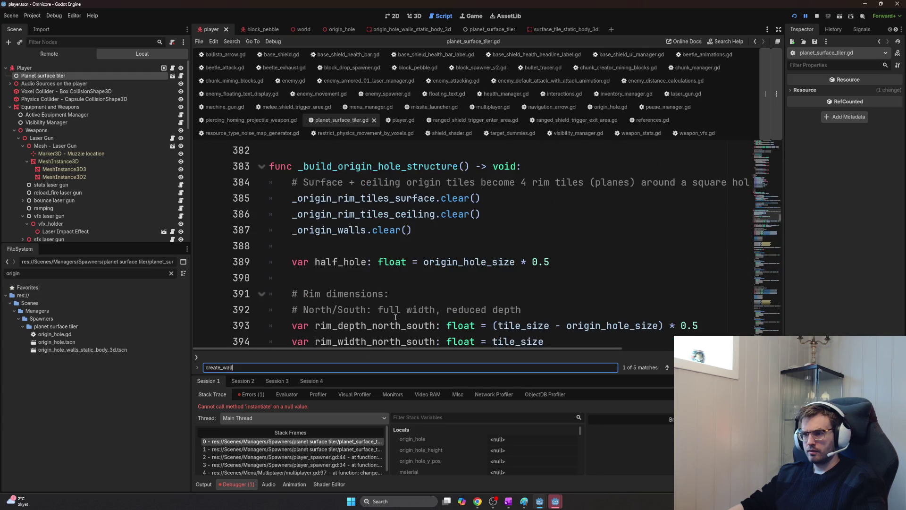
Step: Re-enable the _build_origin_hole_structure() call, save, and launch the game
click(395, 316)
scroll(424, 312, down, 1)
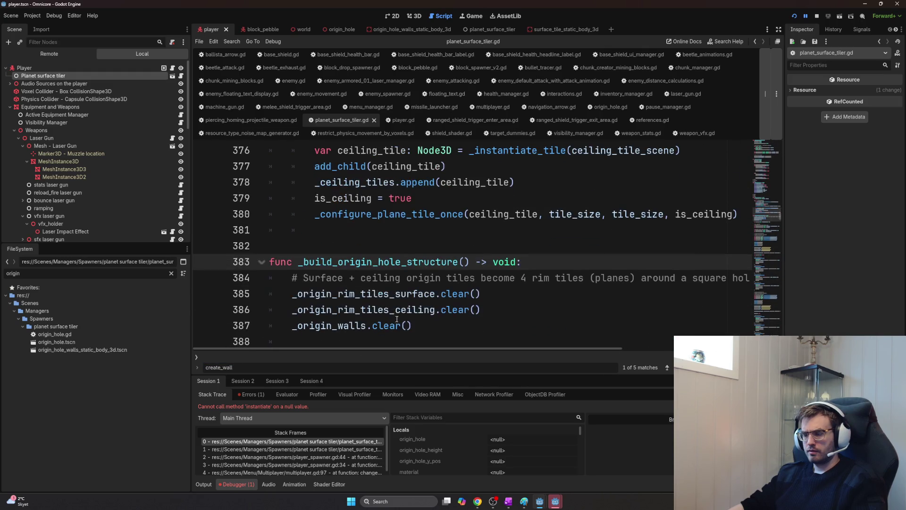
key(ctrl+d)
key(ctrl+d)
scroll(453, 305, up, 2)
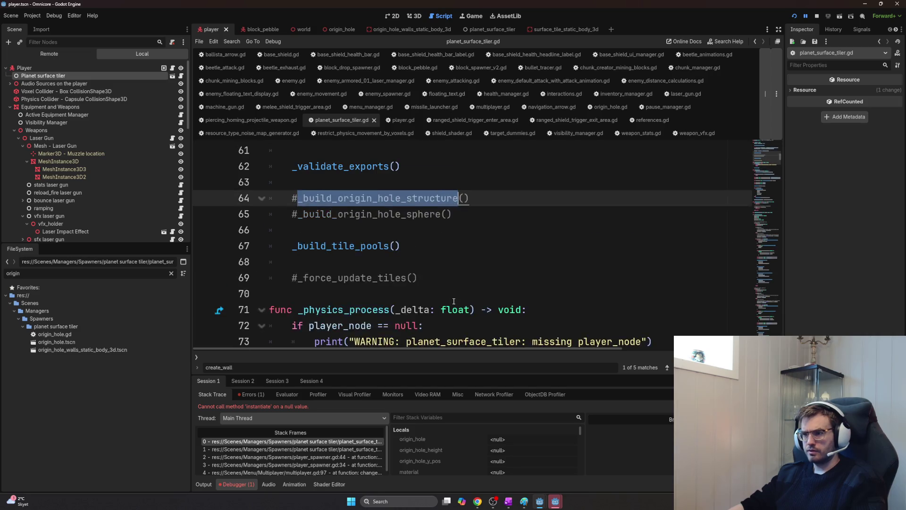
click(329, 237)
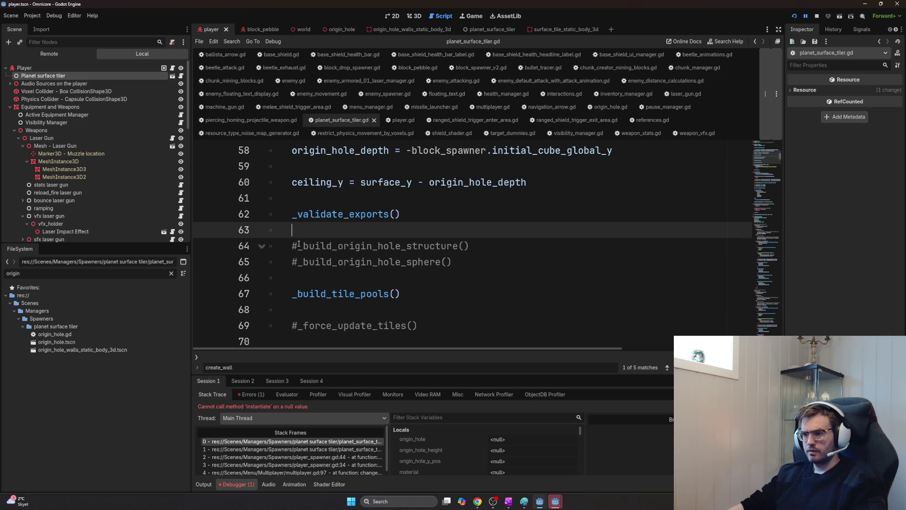
key(Down)
key(Delete)
key(ctrl+s)
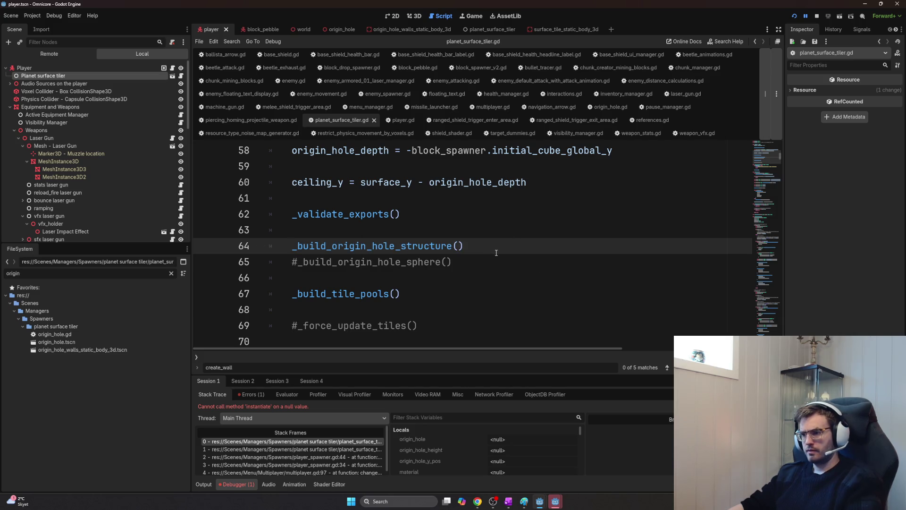
key(F5)
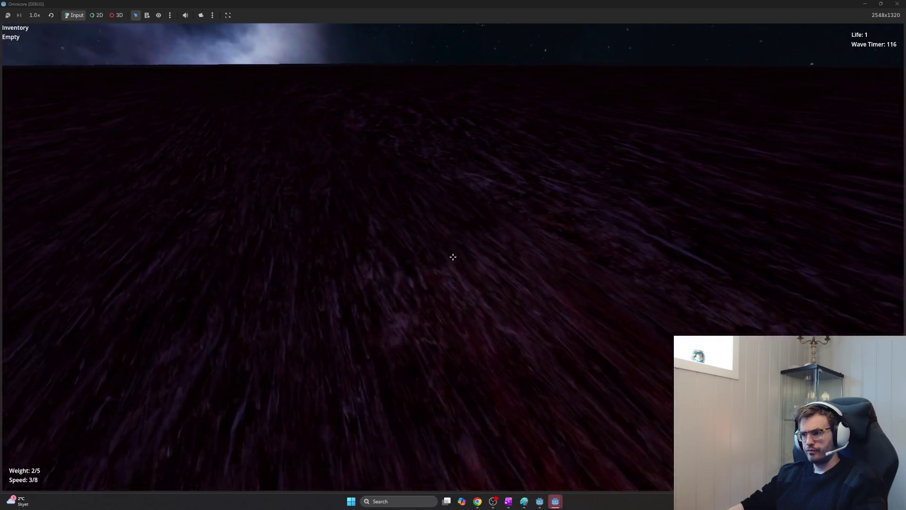
Step: Walk past the upgrade stations, drop into the origin hole, then jetpack up to view from above
key(w)
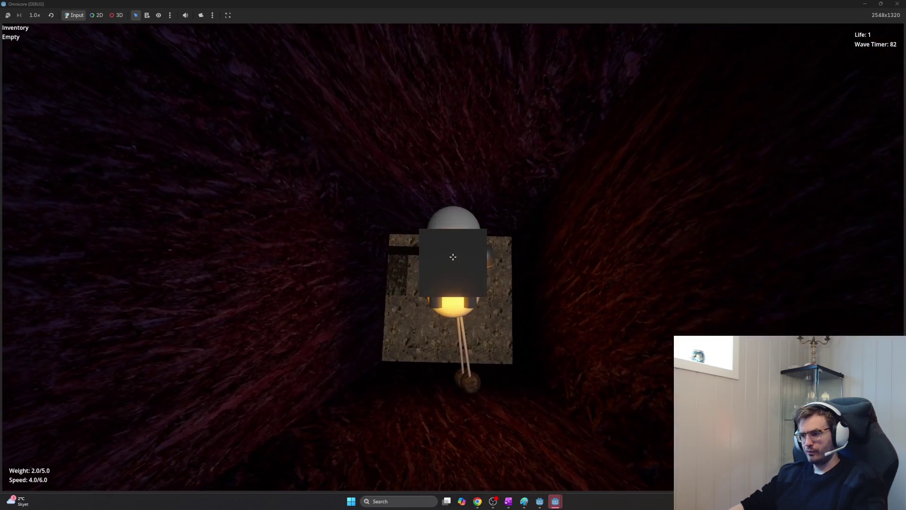
key(w)
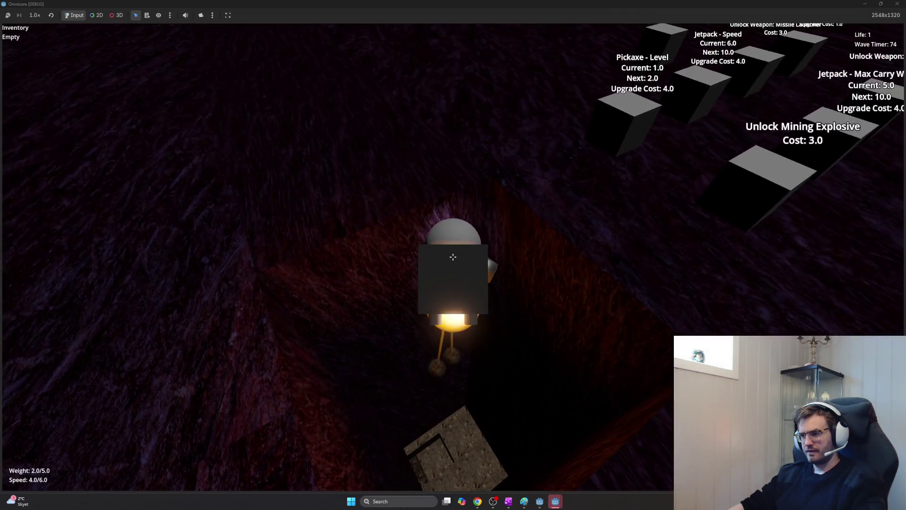
key(space)
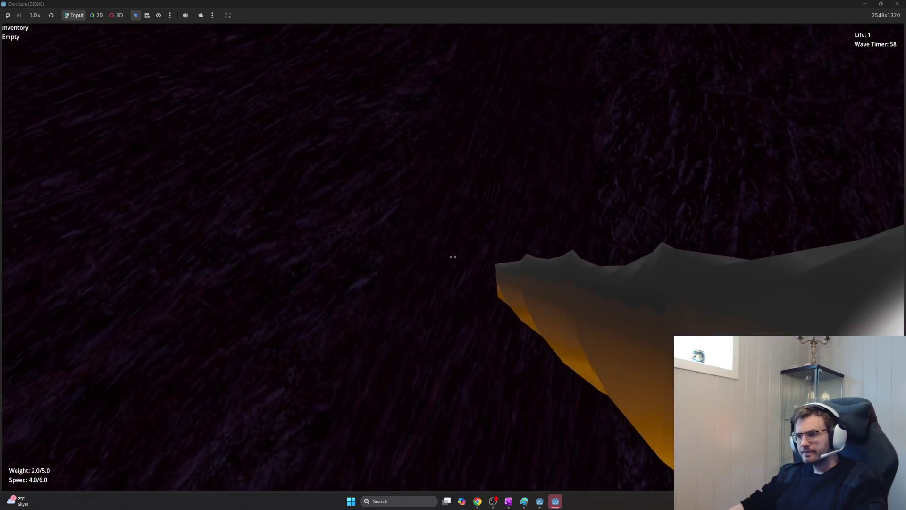
Step: Stop the game and open _build_origin_hole_structure, highlighting the array-clearing, half_hole and north/south rim lines
key(F8)
ctrl+click(433, 253)
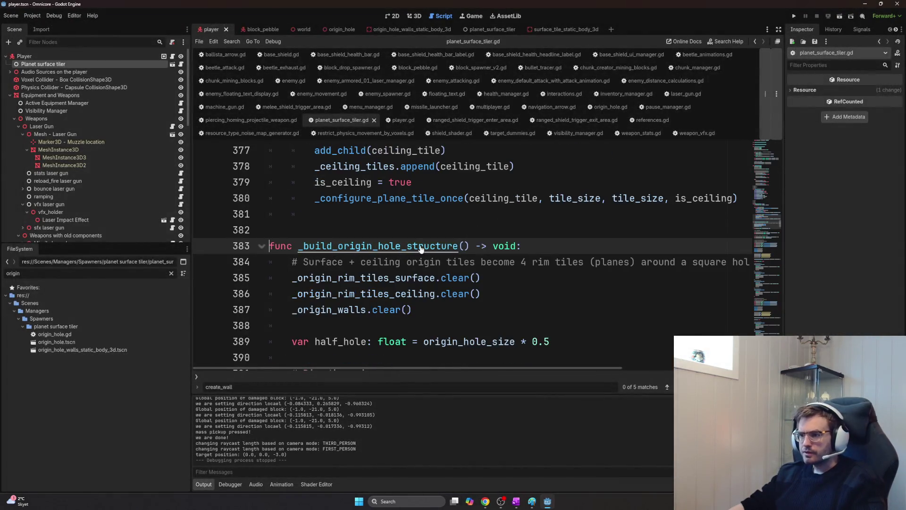
scroll(434, 254, down, 1)
drag(291, 229, 510, 262)
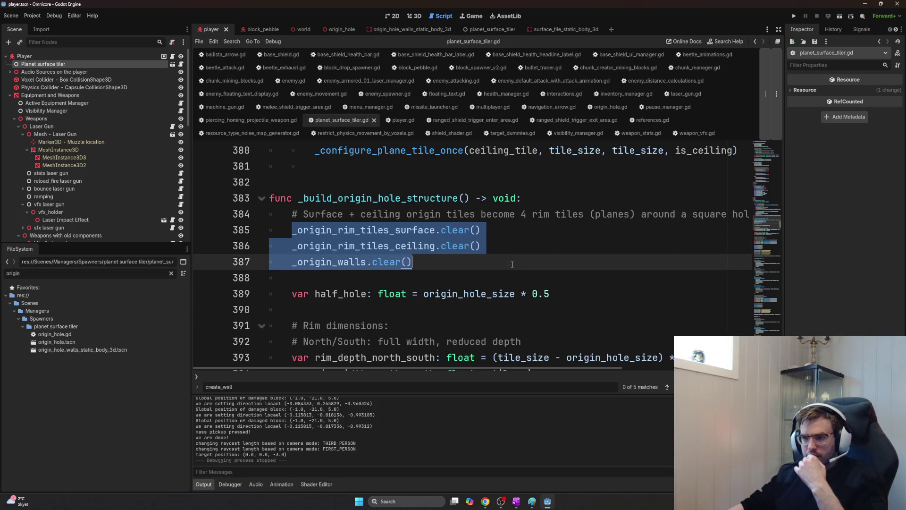
scroll(504, 259, down, 2)
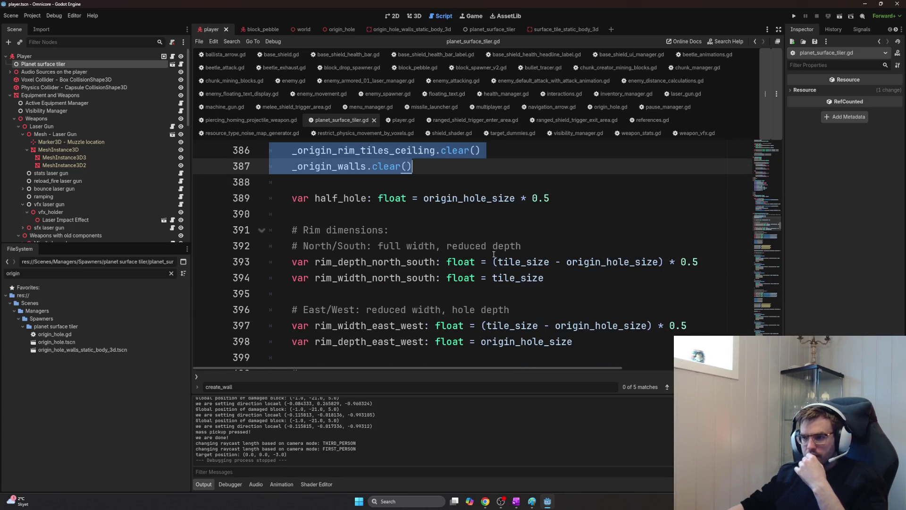
drag(524, 183, 596, 211)
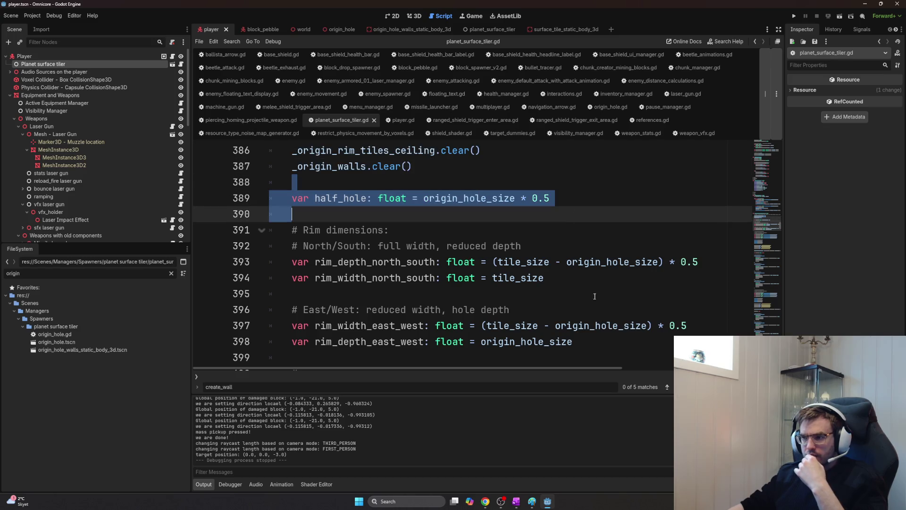
mouse_move(547, 278)
mouse_down()
mouse_move(350, 278)
mouse_move(309, 261)
mouse_up()
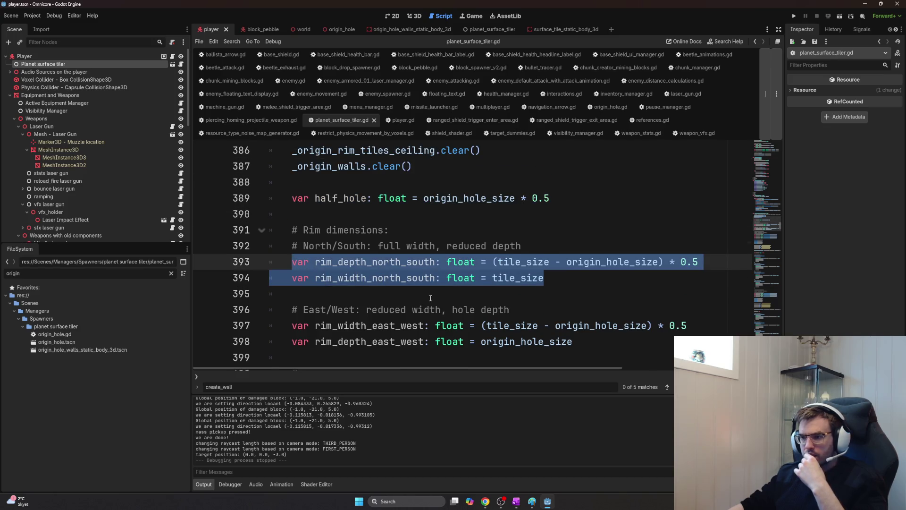
Step: Read through the rest of the rim-building code, then return to the top of the script
scroll(431, 298, down, 4)
scroll(434, 289, down, 4)
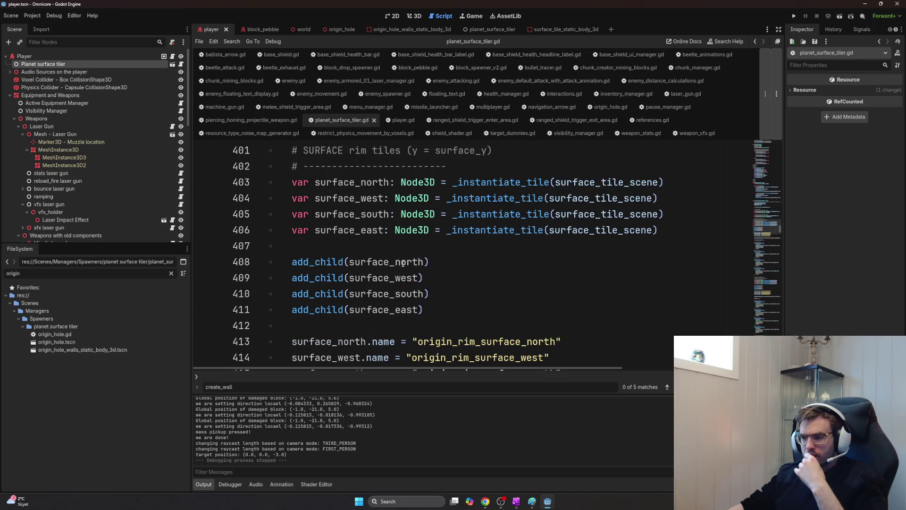
scroll(417, 270, down, 1)
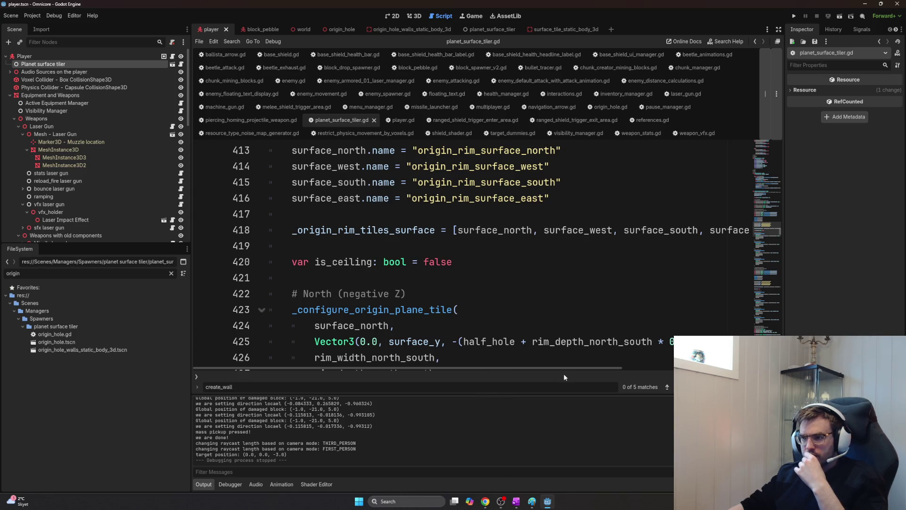
scroll(564, 368, right, 5)
scroll(564, 368, left, 5)
scroll(490, 295, down, 3)
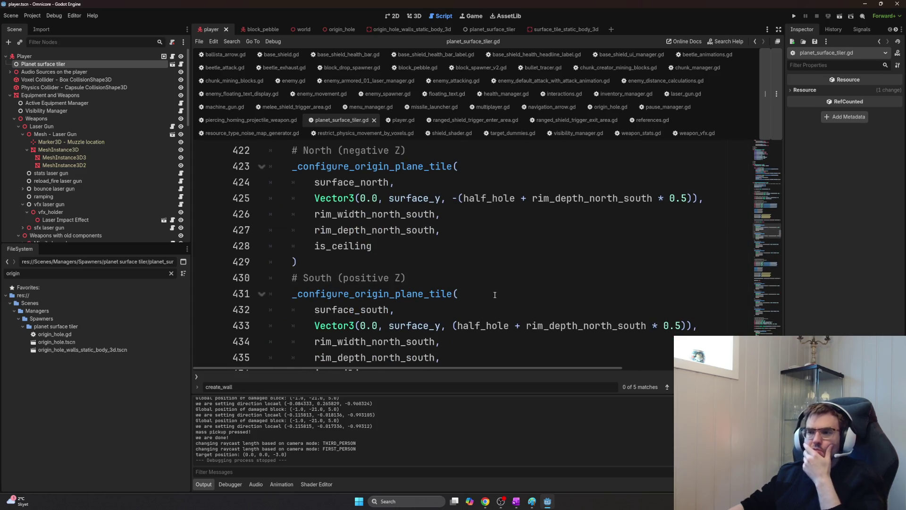
scroll(510, 279, down, 1)
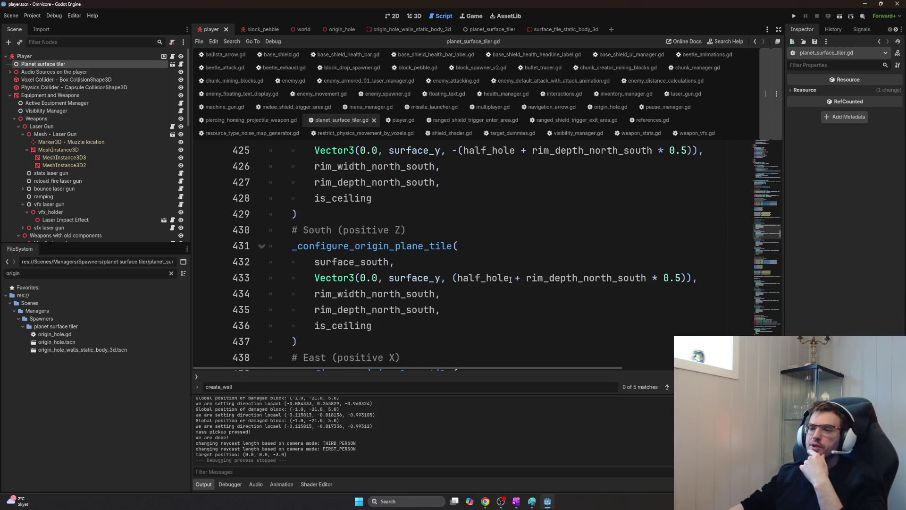
mouse_move(511, 273)
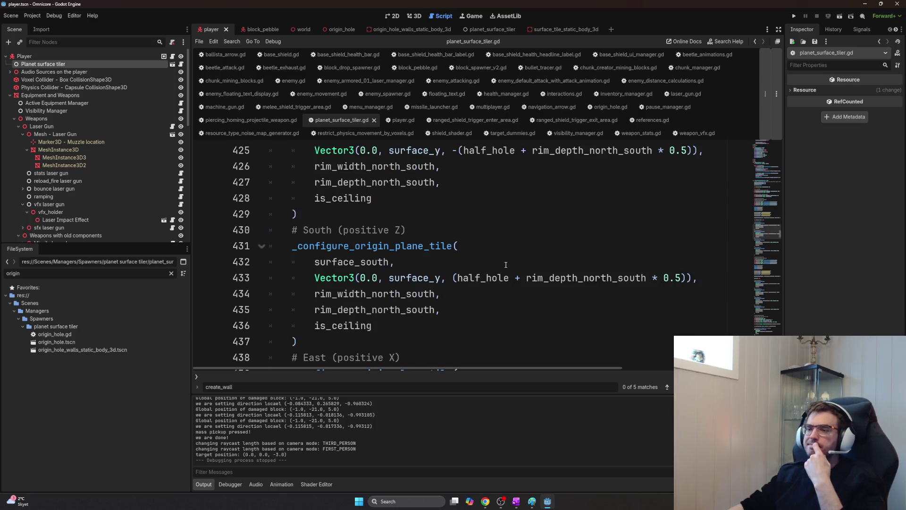
scroll(502, 266, down, 4)
scroll(497, 271, down, 1)
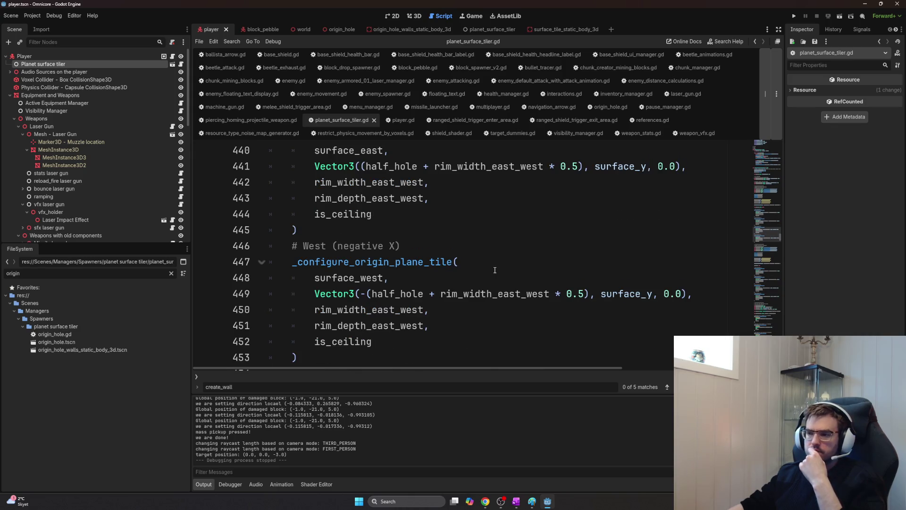
scroll(495, 270, down, 5)
scroll(493, 271, down, 8)
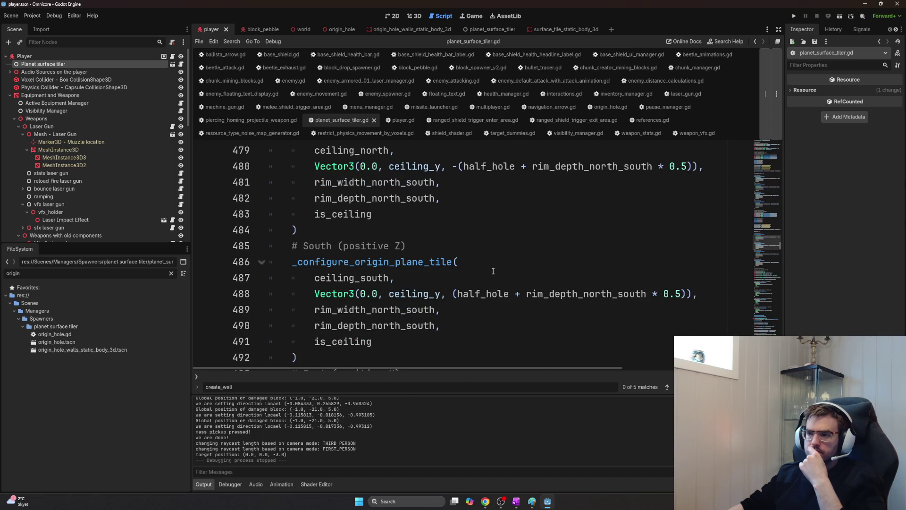
scroll(493, 271, down, 2)
scroll(493, 272, up, 12)
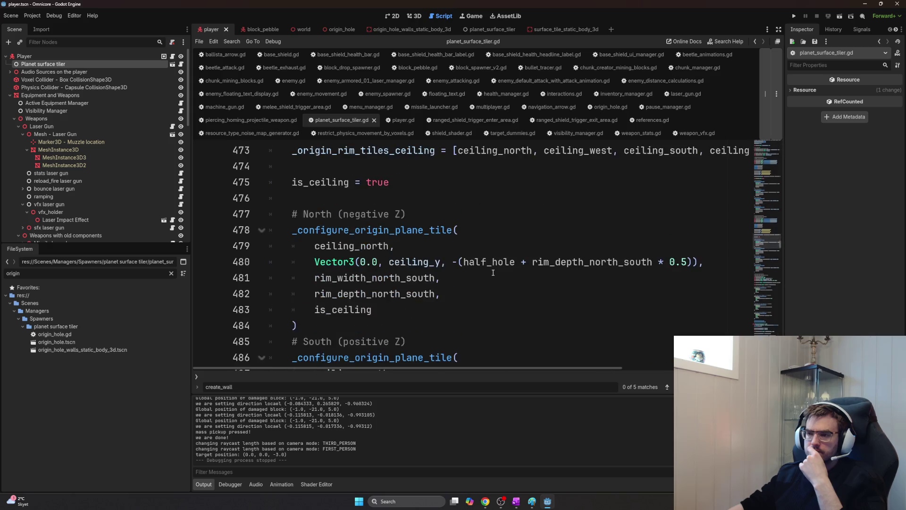
drag(780, 243, 786, 115)
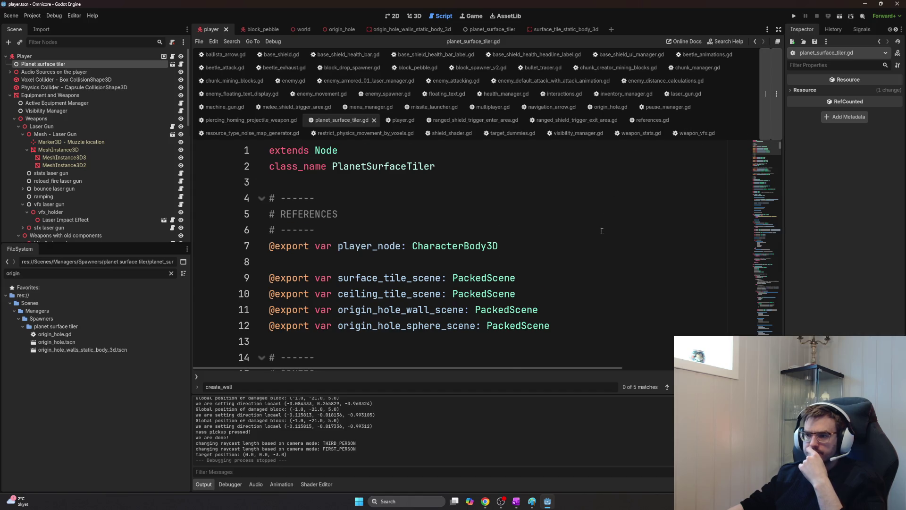
scroll(602, 231, down, 12)
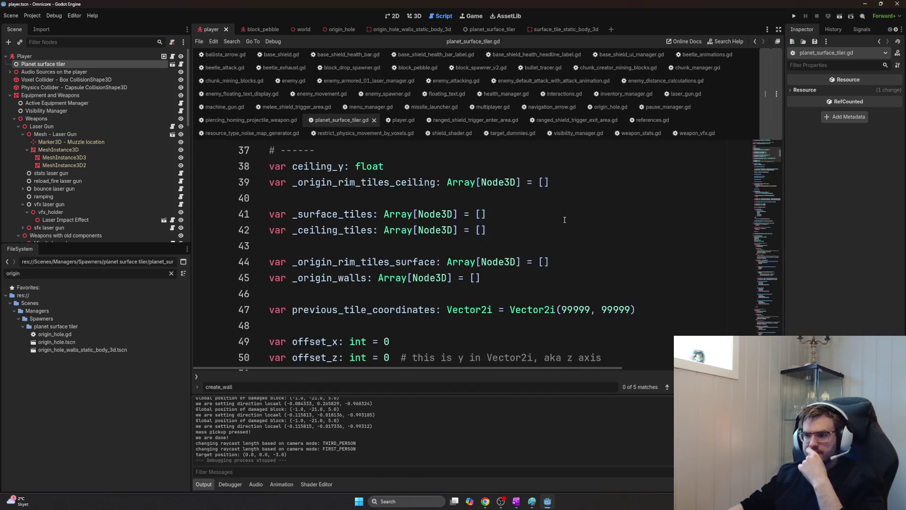
Step: Re-enable the _build_origin_hole_sphere() call and comment out line 64
scroll(564, 220, down, 11)
scroll(526, 235, up, 4)
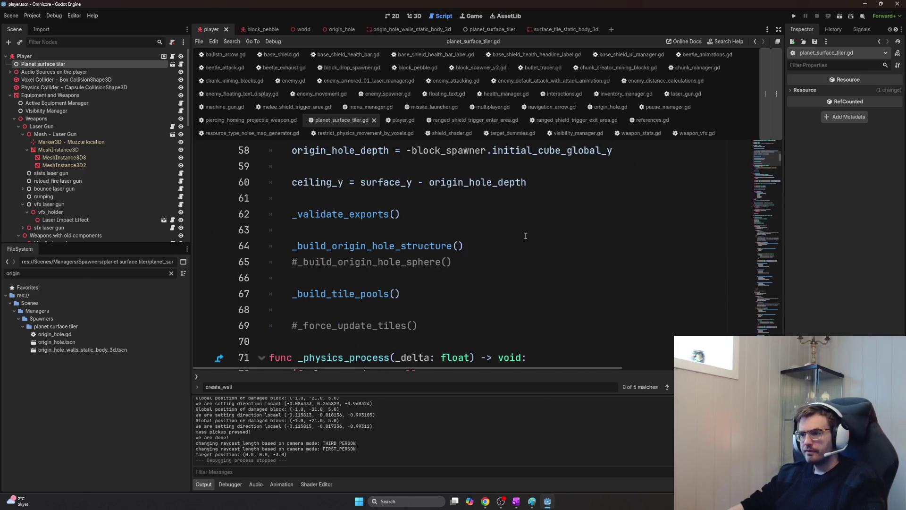
scroll(519, 239, up, 3)
scroll(358, 317, down, 2)
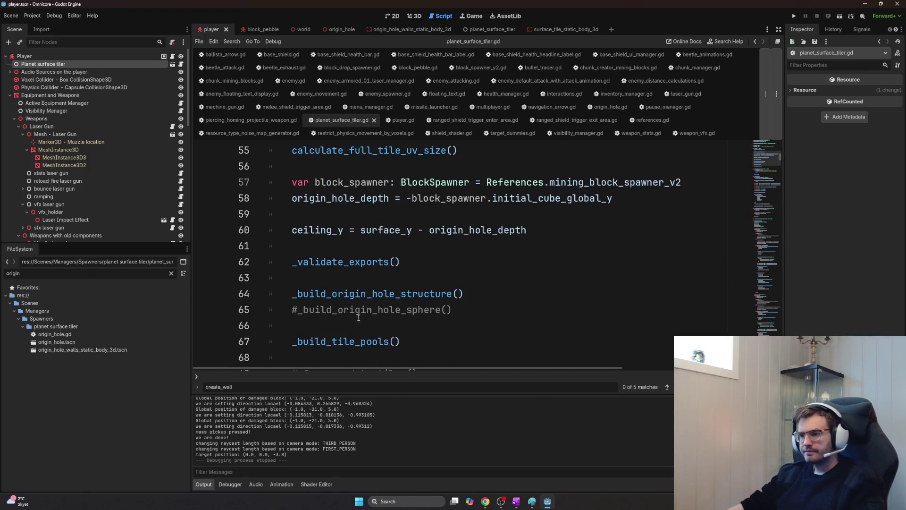
click(296, 303)
key(Delete)
click(291, 301)
text(#)
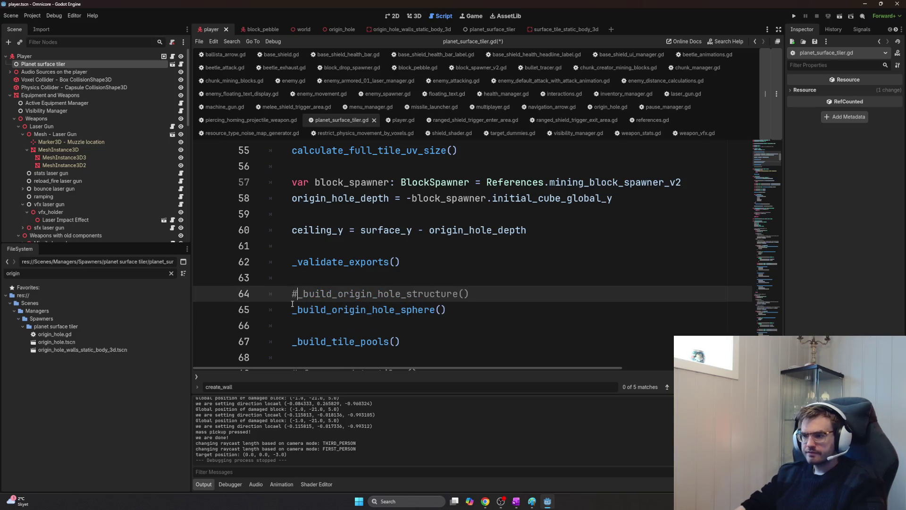
Step: Delete the closing quotes on line 51 to extend the triple-quoted block, then run the project
scroll(336, 262, up, 4)
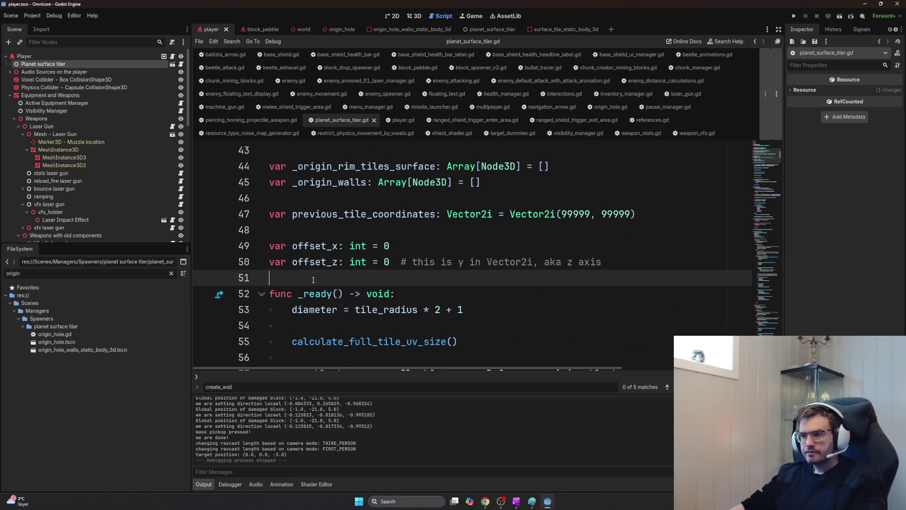
scroll(420, 300, down, 6)
scroll(420, 300, up, 1)
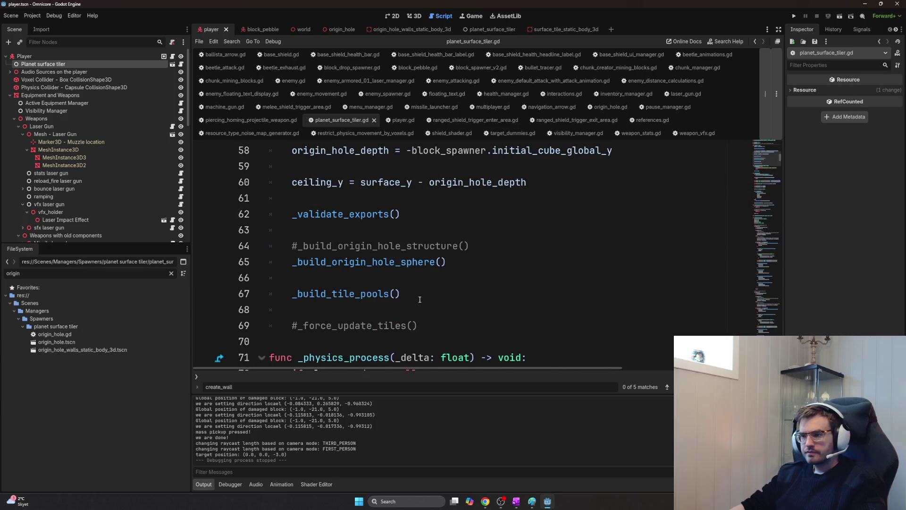
scroll(419, 300, down, 2)
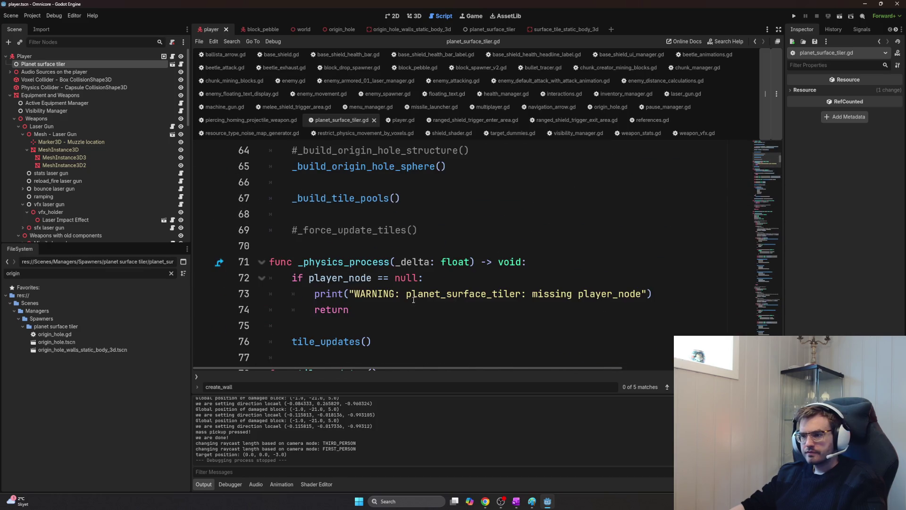
scroll(414, 300, up, 5)
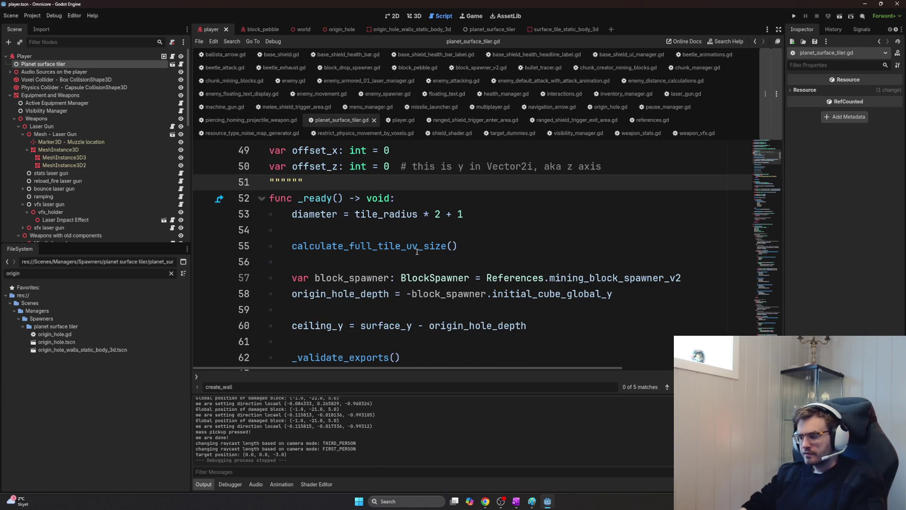
key(BackSpace)
scroll(406, 255, down, 14)
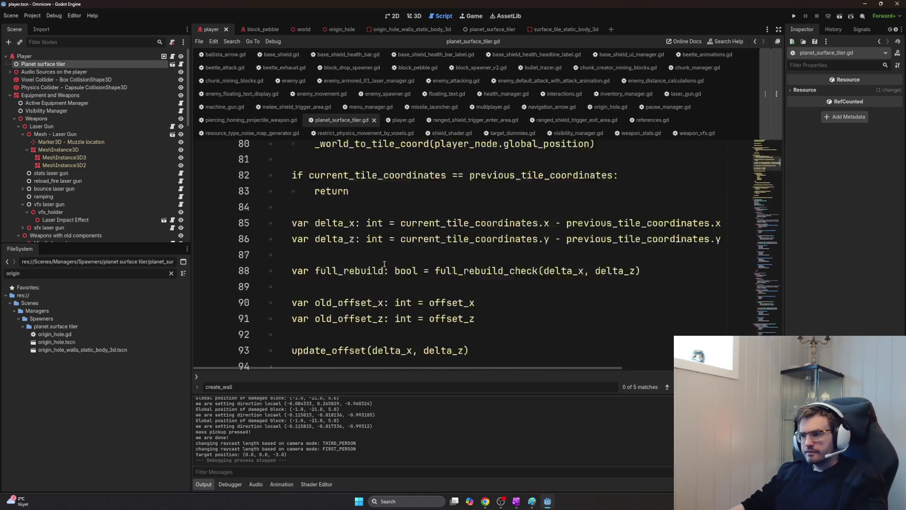
scroll(358, 261, down, 5)
click(280, 162)
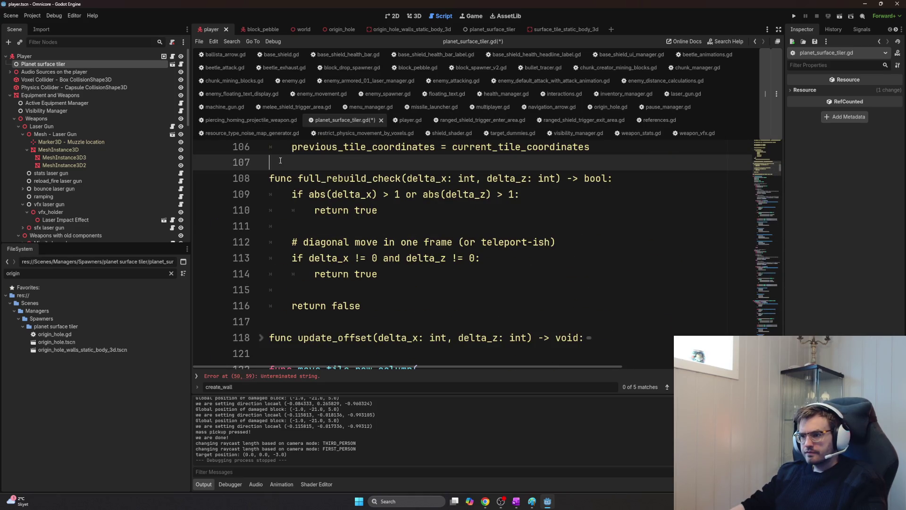
scroll(352, 194, up, 6)
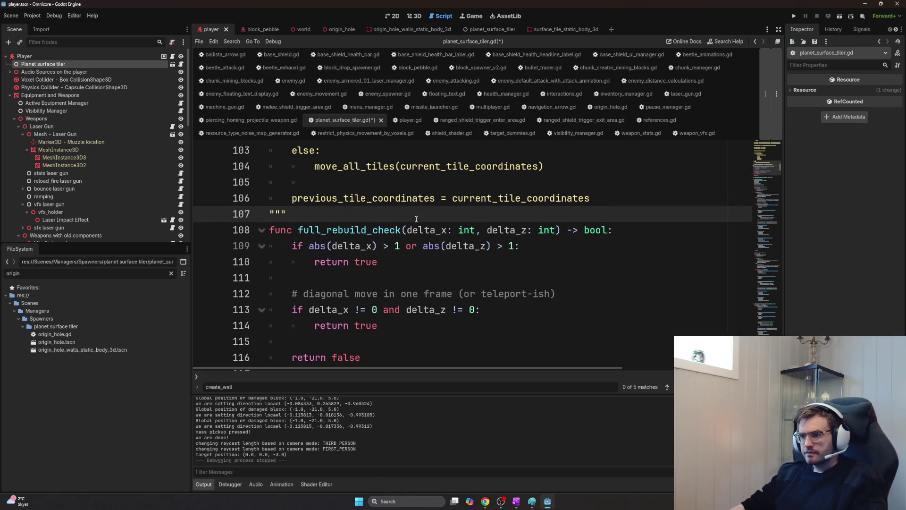
key(F5)
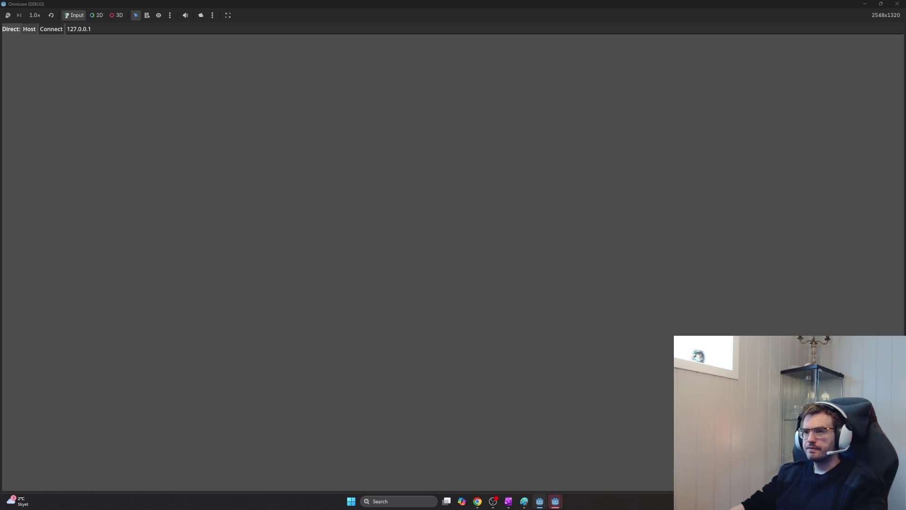
Step: Host a game, mine the reddish floor tile with three pickaxe swings, then stop the run
click(29, 29)
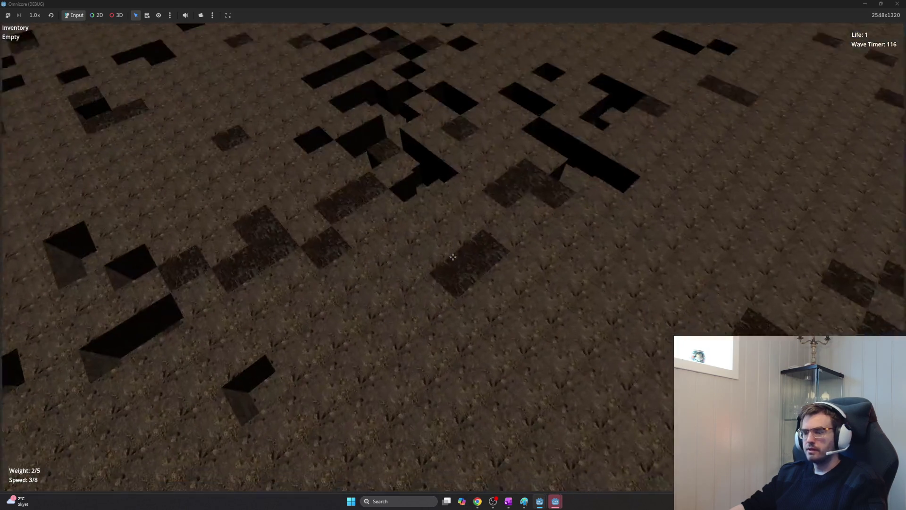
click(453, 257)
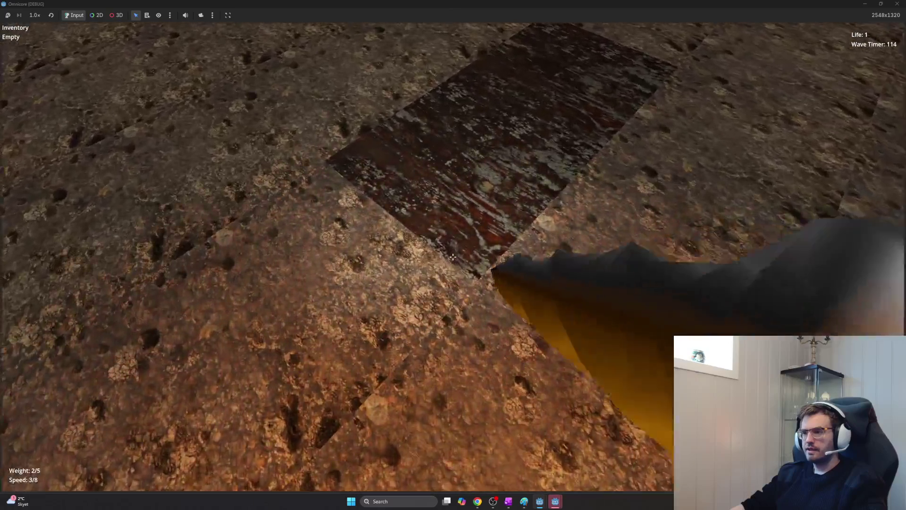
click(453, 257)
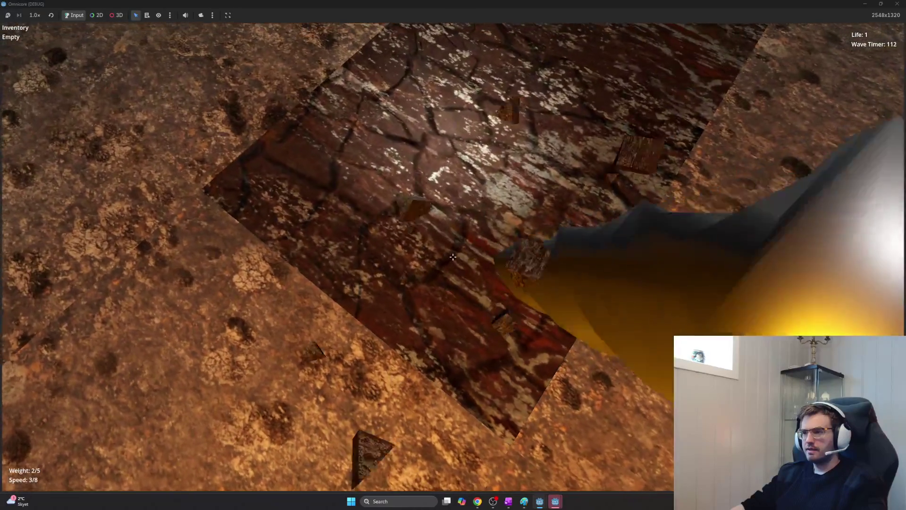
click(453, 257)
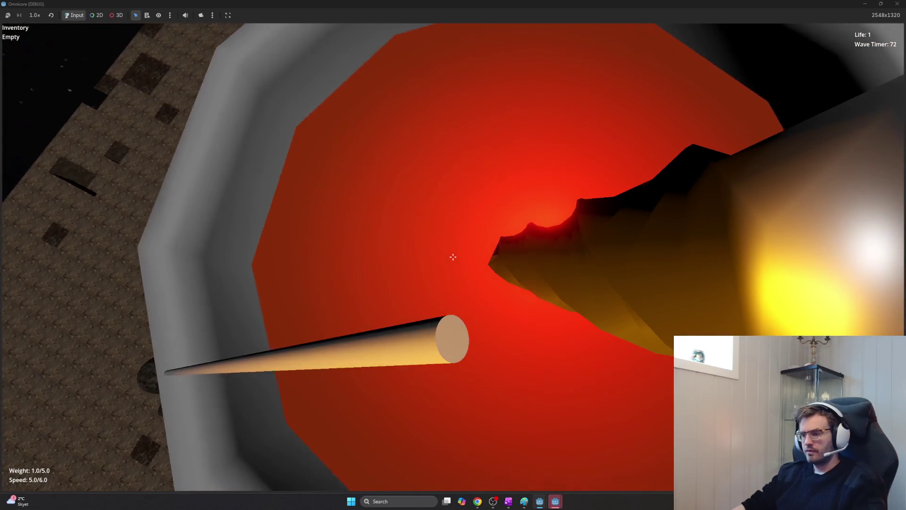
key(F8)
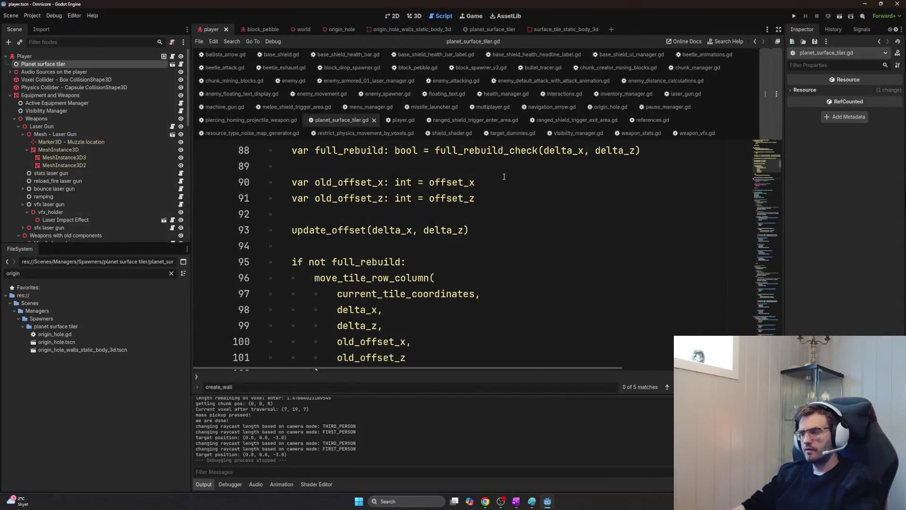
Step: Delete the quote marks on line 51 of planet_surface_tiler.gd and save the script
click(467, 230)
scroll(476, 227, down, 2)
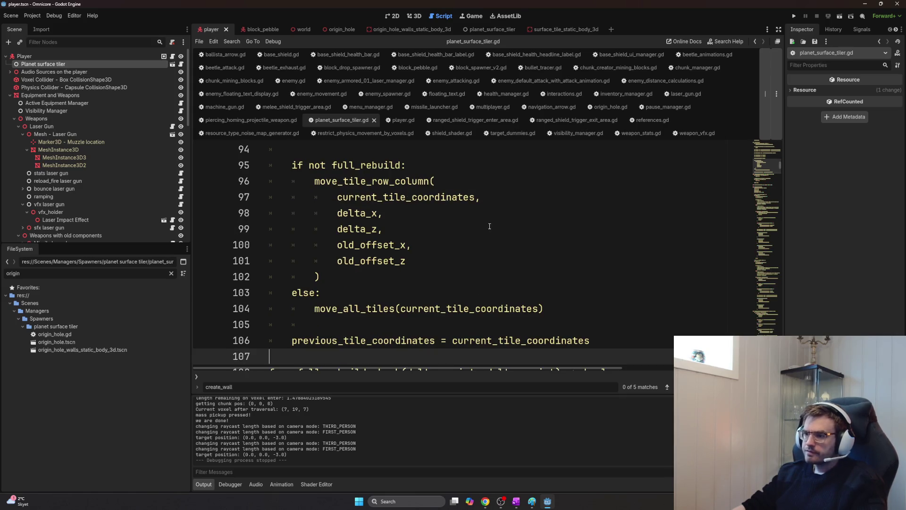
scroll(485, 221, up, 15)
scroll(472, 211, up, 2)
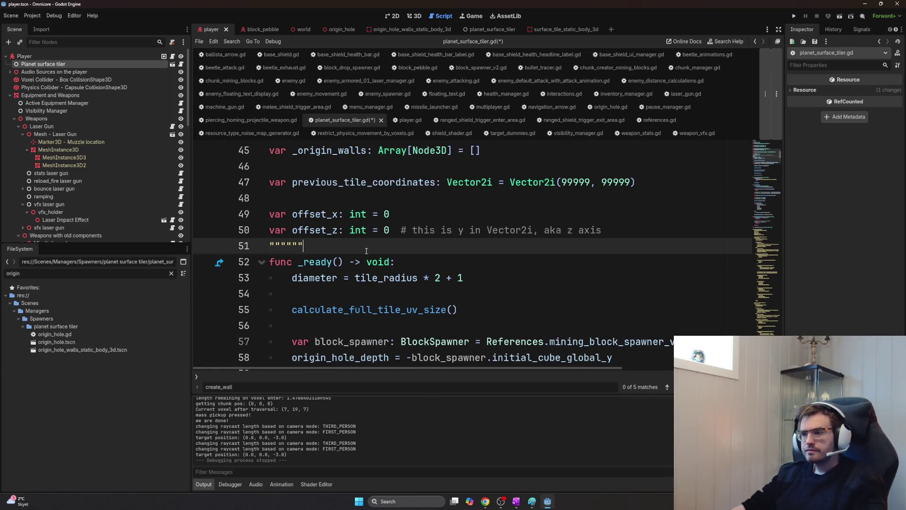
drag(304, 245, 244, 250)
scroll(420, 266, down, 2)
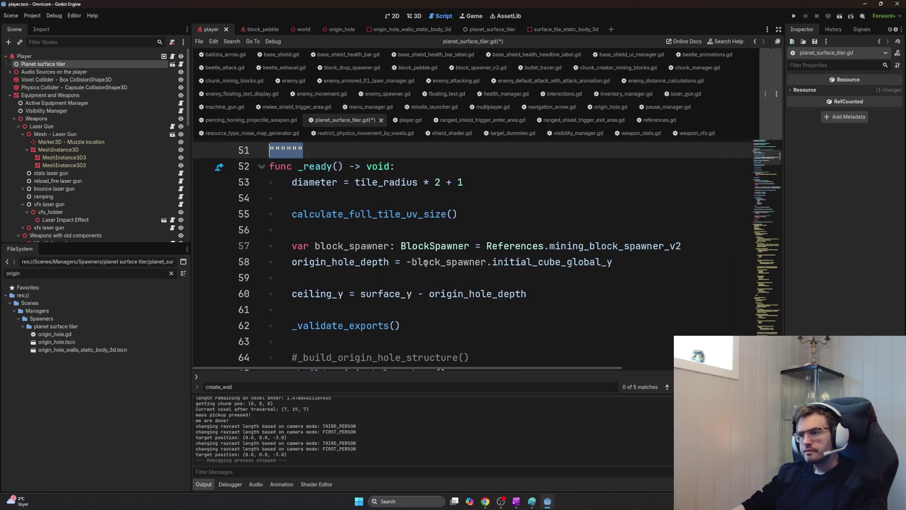
scroll(419, 269, up, 1)
key(BackSpace)
key(ctrl+s)
Step: Go to the surface_tile scene, then the origin_hole_walls_static_body_3d scene
scroll(419, 271, down, 6)
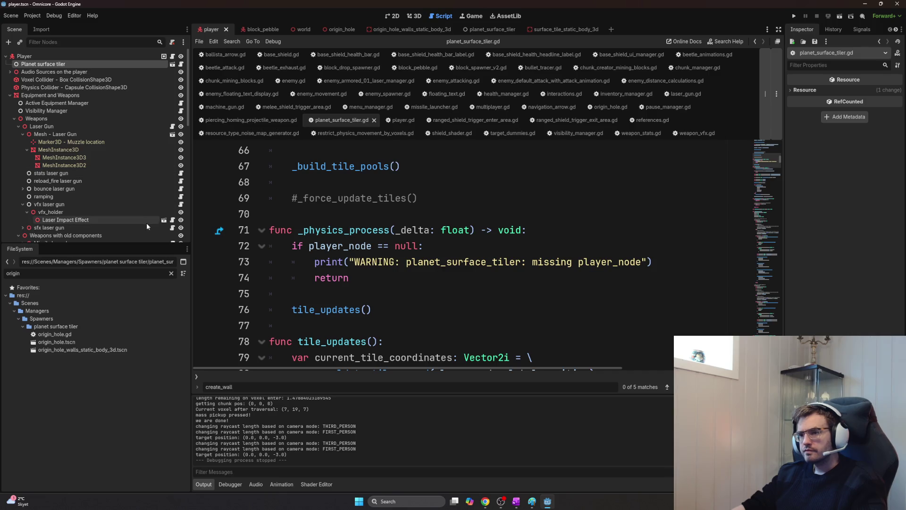
click(566, 28)
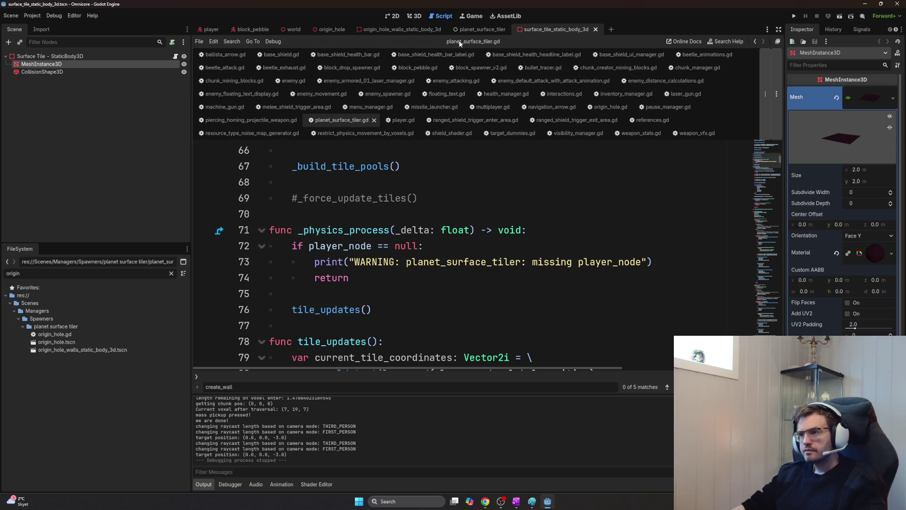
click(395, 29)
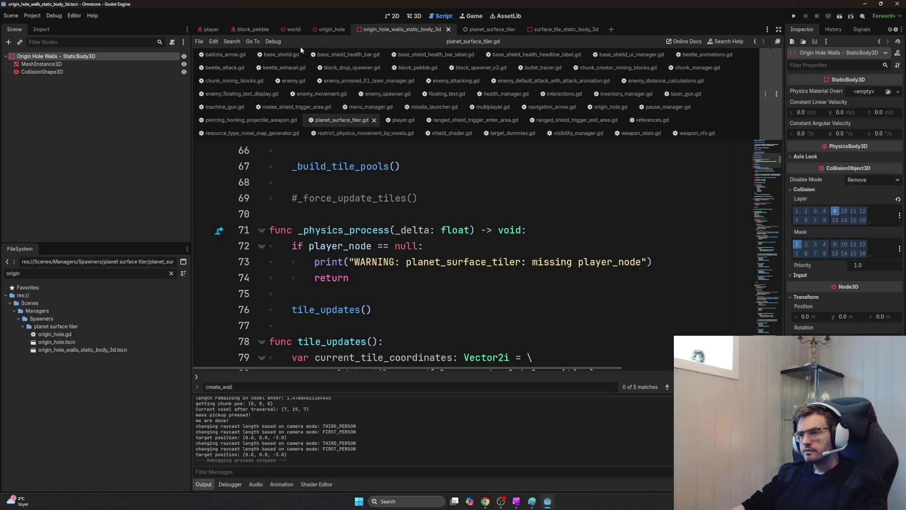
mouse_move(312, 35)
Step: Examine the hole walls' MeshInstance3D and box CollisionShape3D in 3D, then return to the player scene
click(414, 16)
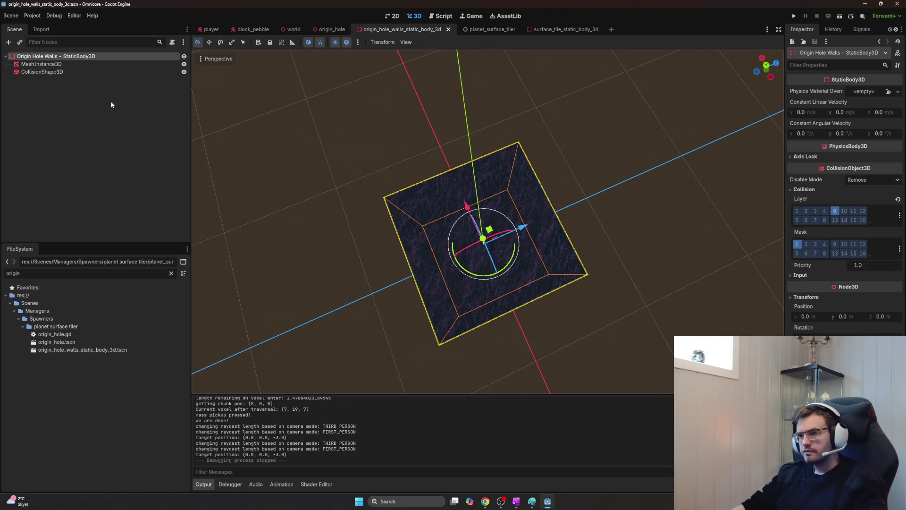
click(119, 64)
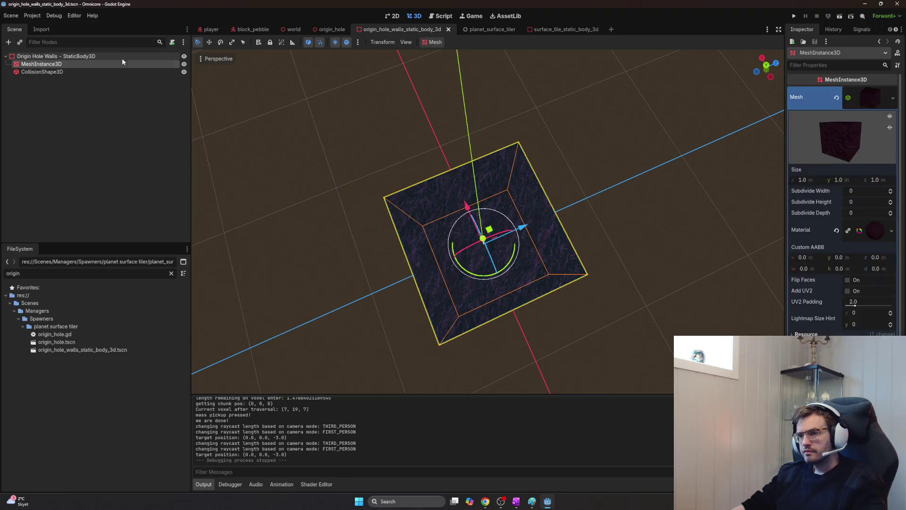
click(124, 57)
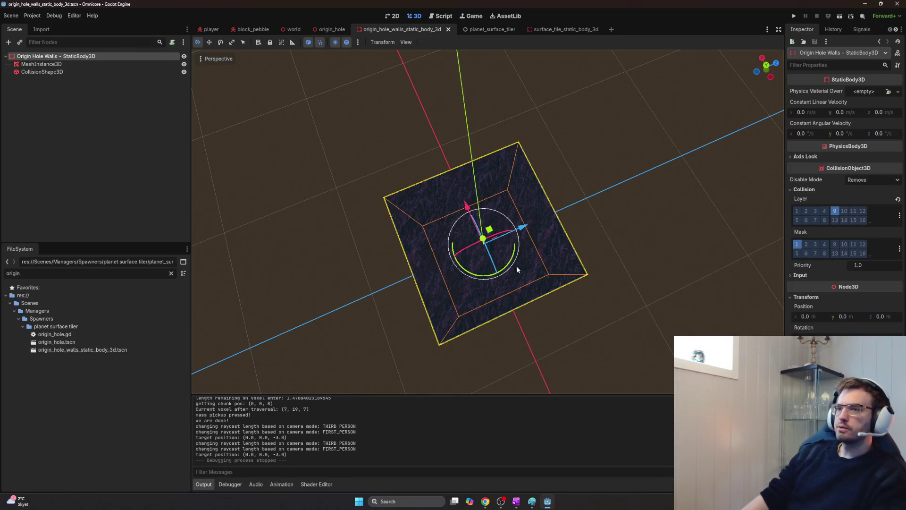
click(111, 70)
drag(584, 170, 584, 170)
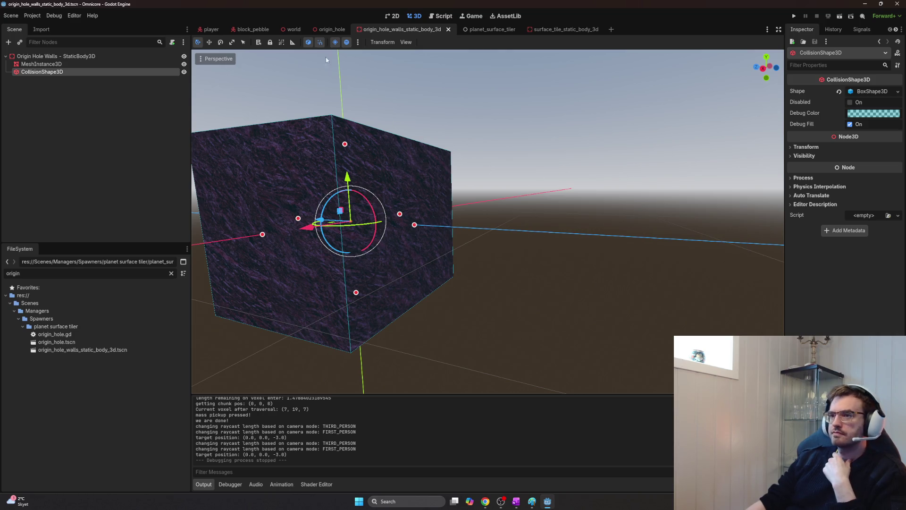
click(211, 29)
scroll(431, 212, up, 3)
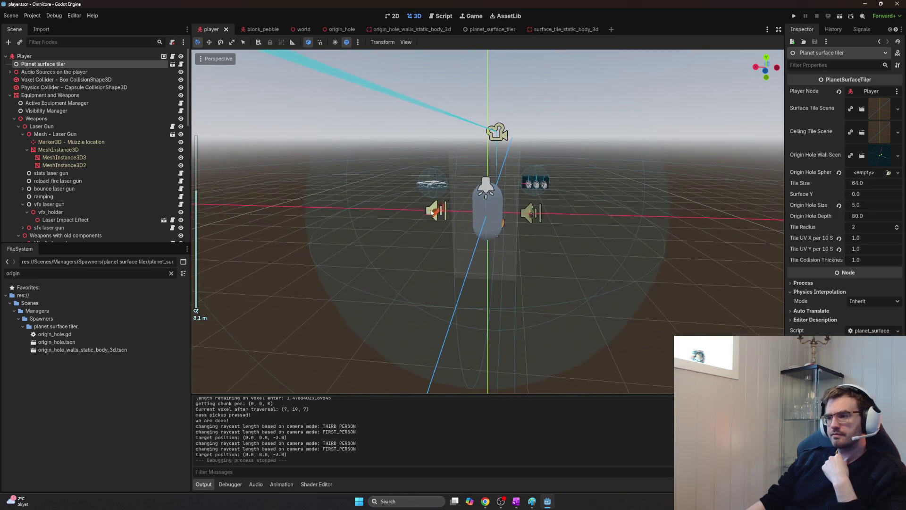
Step: Set origin_hole.tscn as the tiler's Origin Hole Sphere Scene, save the player scene, and run the game
double_click(56, 342)
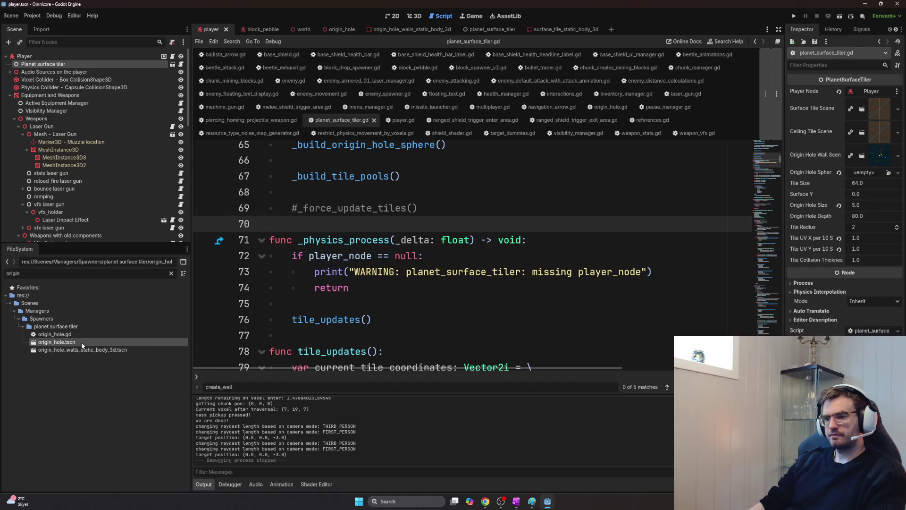
mouse_move(79, 341)
mouse_down()
mouse_move(644, 220)
mouse_move(876, 144)
mouse_up()
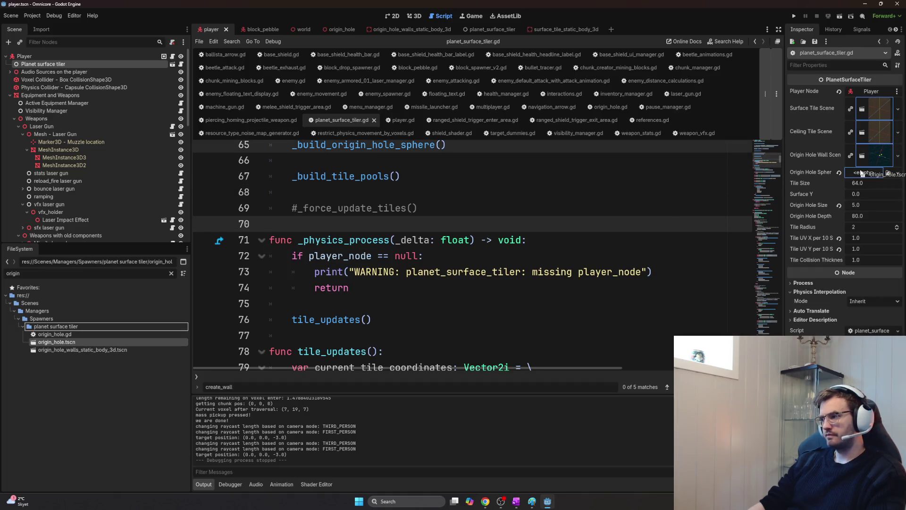
drag(861, 173, 861, 175)
key(ctrl+s)
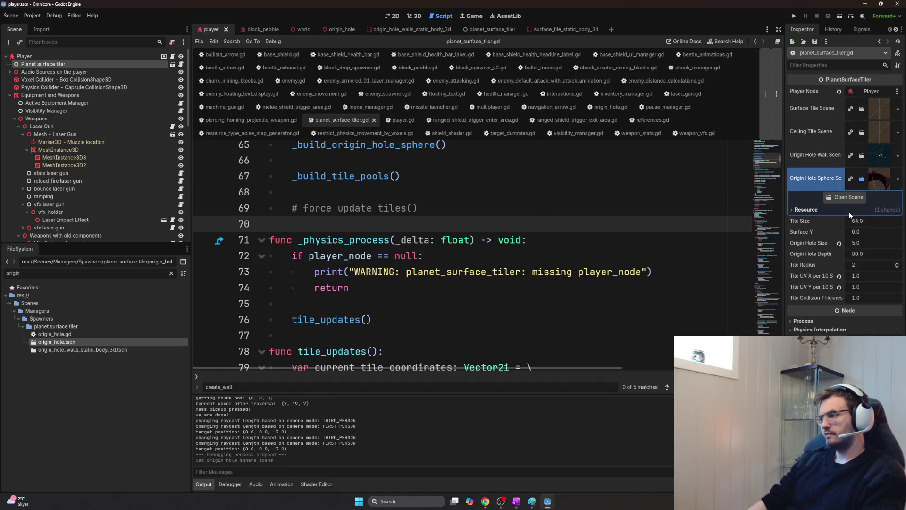
key(F5)
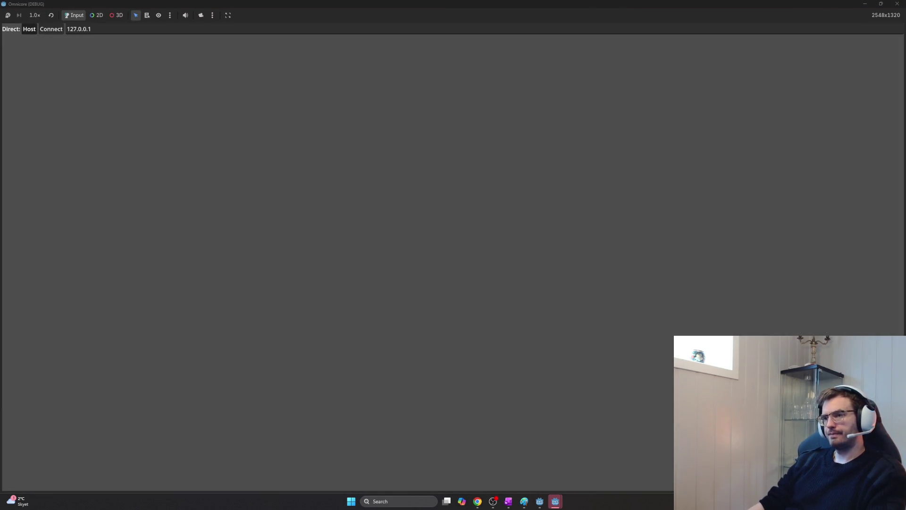
Step: Host a game, walk toward the brown origin hole disc, then stop the run
click(29, 29)
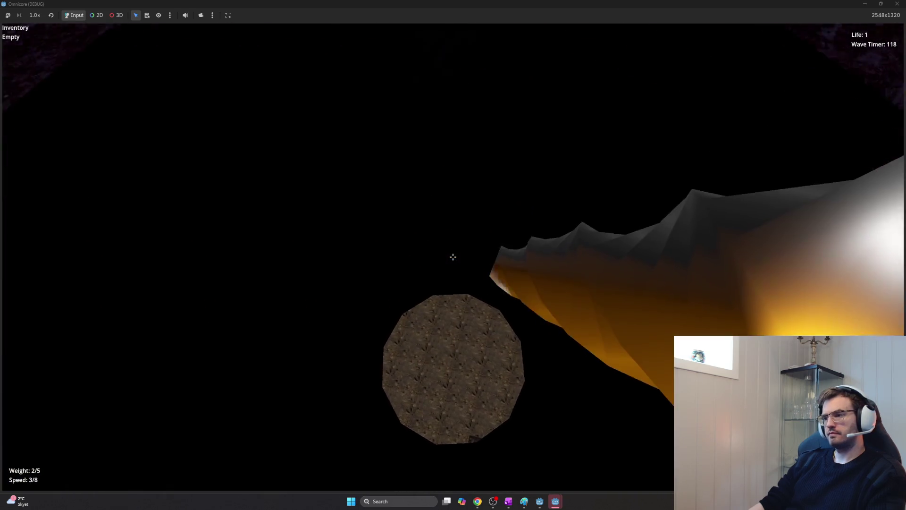
key(w)
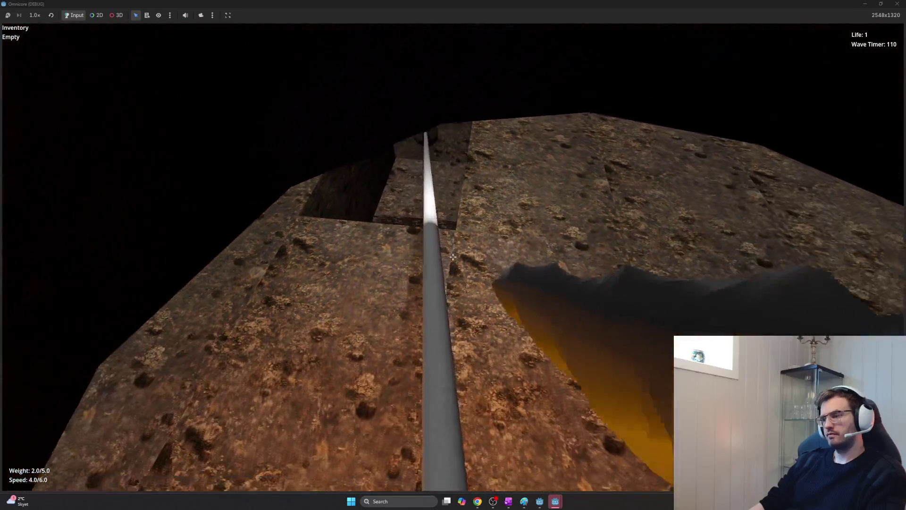
key(F8)
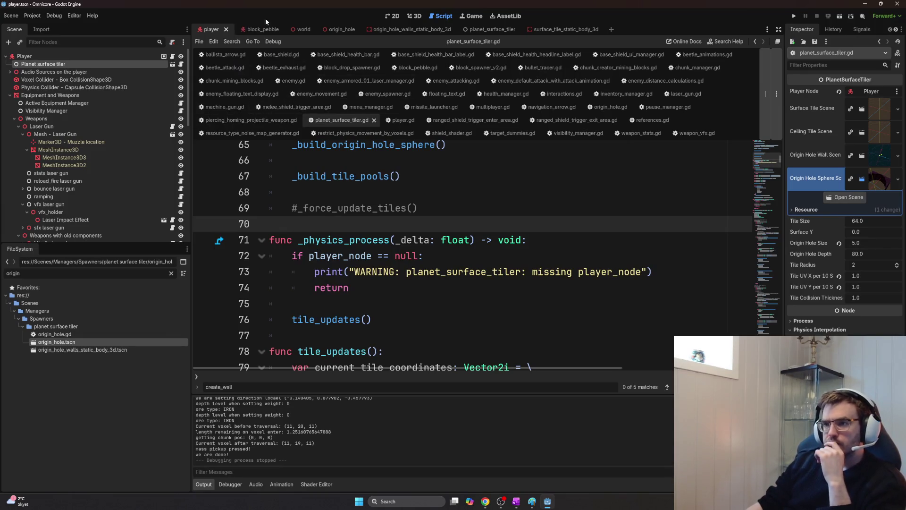
Step: Set the Block Pebble scene's Transform Scale to 1 on all axes, save it, and go to the world scene
click(261, 31)
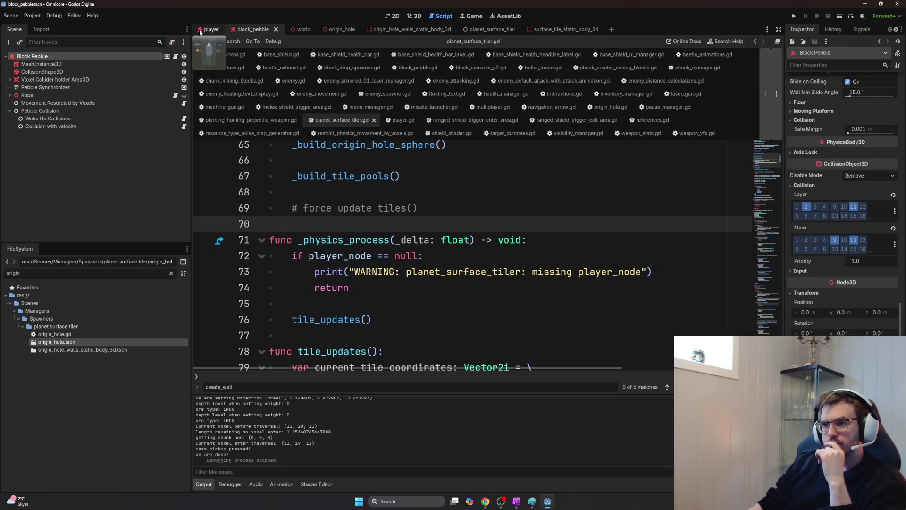
click(200, 31)
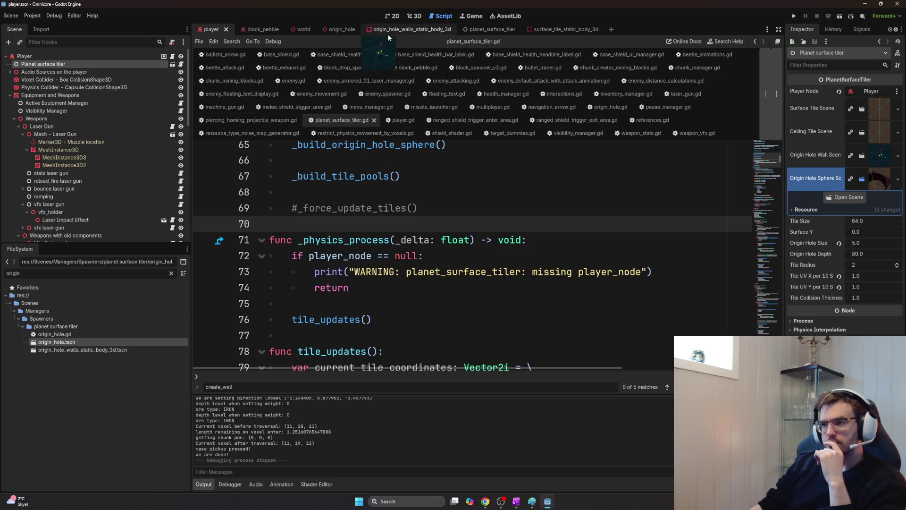
click(261, 29)
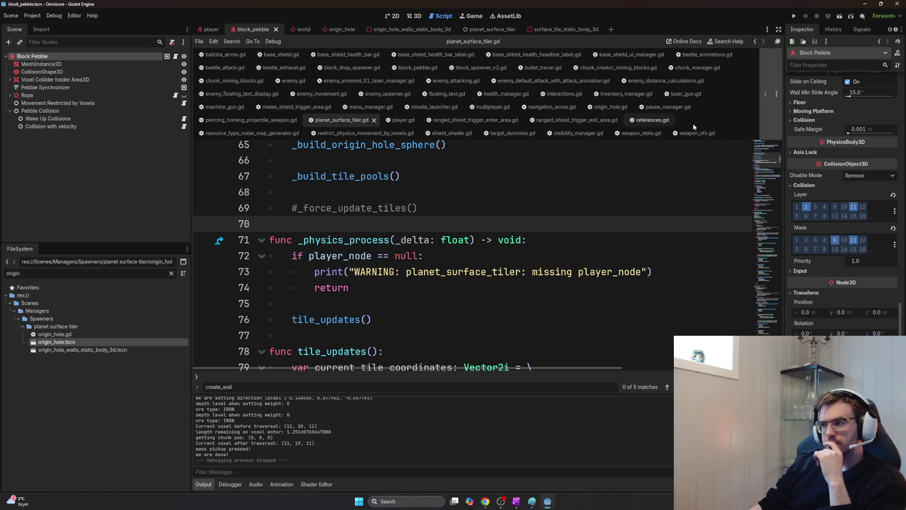
scroll(843, 203, down, 2)
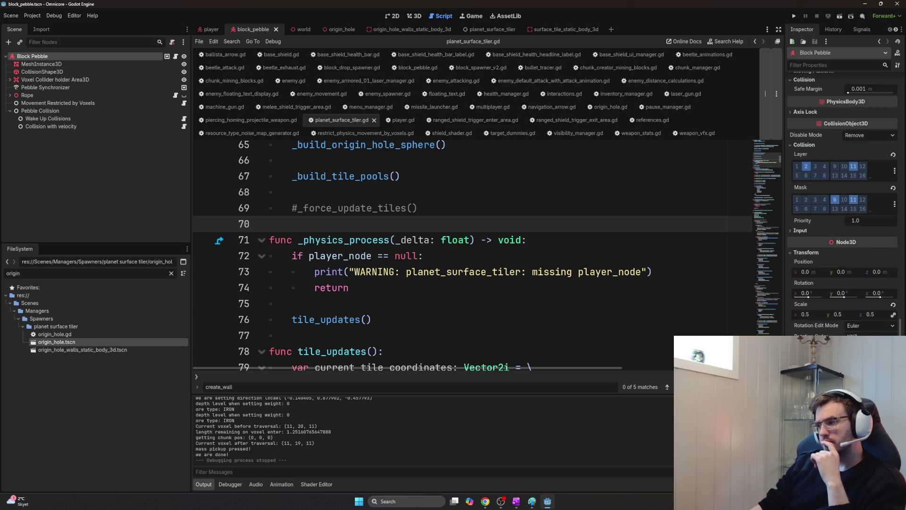
click(806, 315)
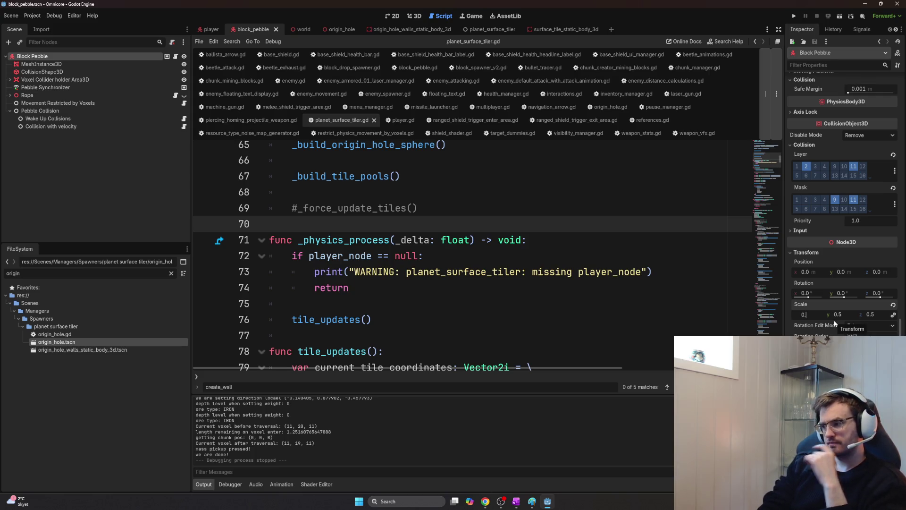
text(1)
key(Return)
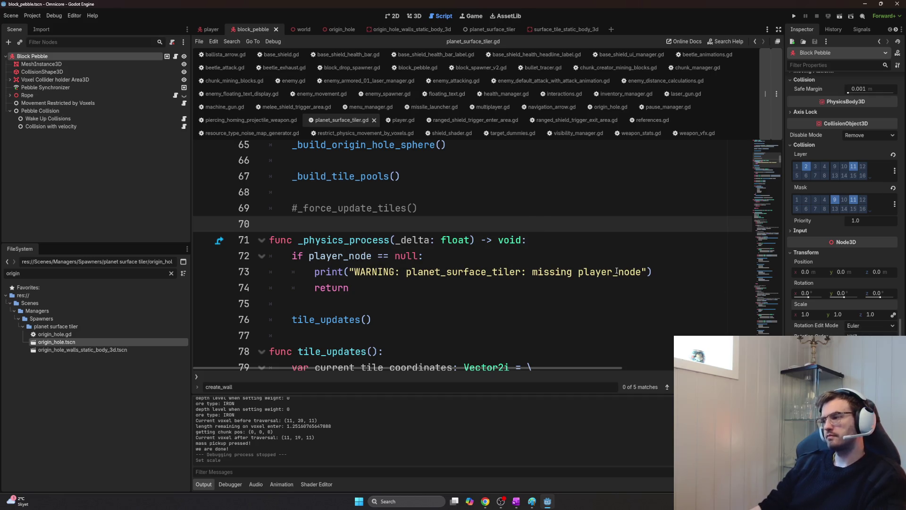
key(ctrl+s)
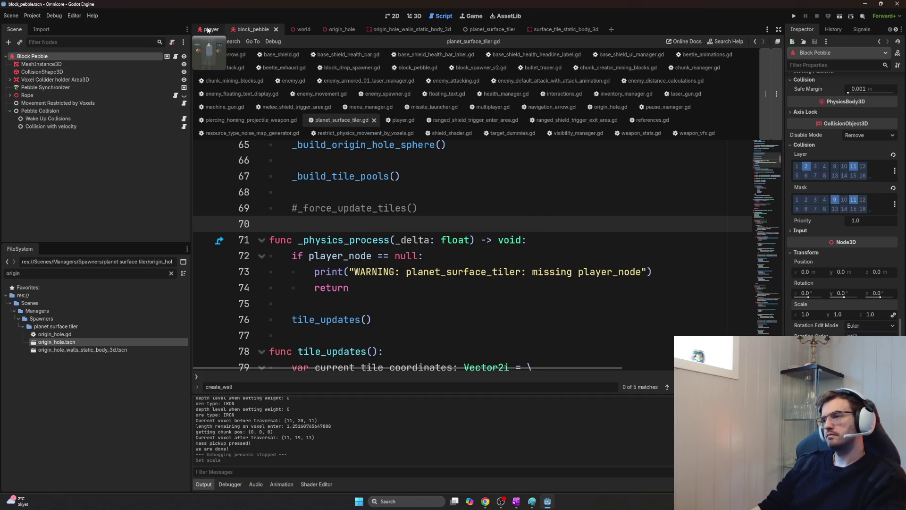
click(294, 29)
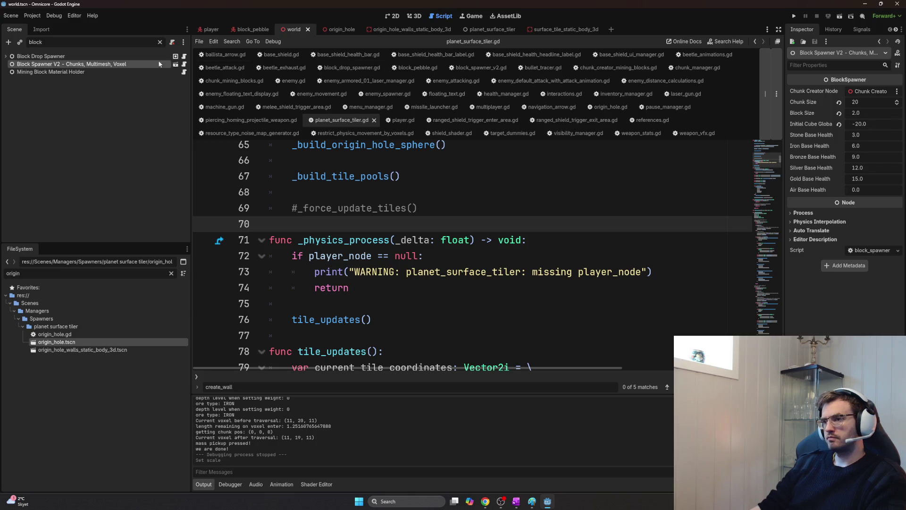
Step: Set the Block Drop Spawner's Pebbles Amount Min and Max to 1 in the Inspector
click(184, 56)
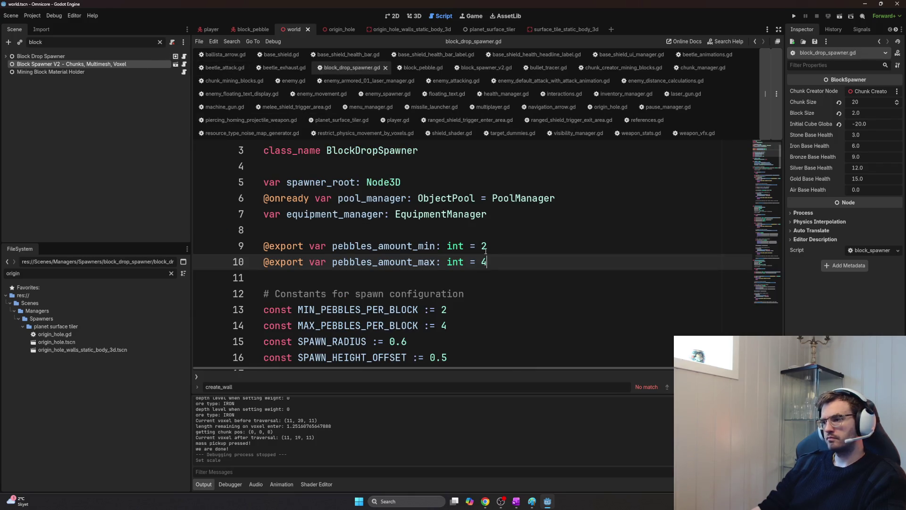
click(41, 56)
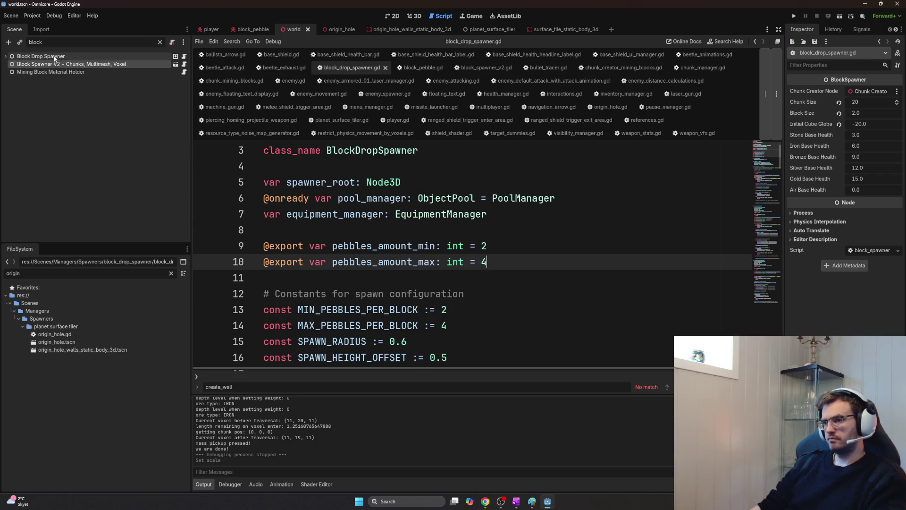
mouse_move(866, 89)
mouse_down()
mouse_move(867, 108)
mouse_move(884, 134)
mouse_up()
click(877, 268)
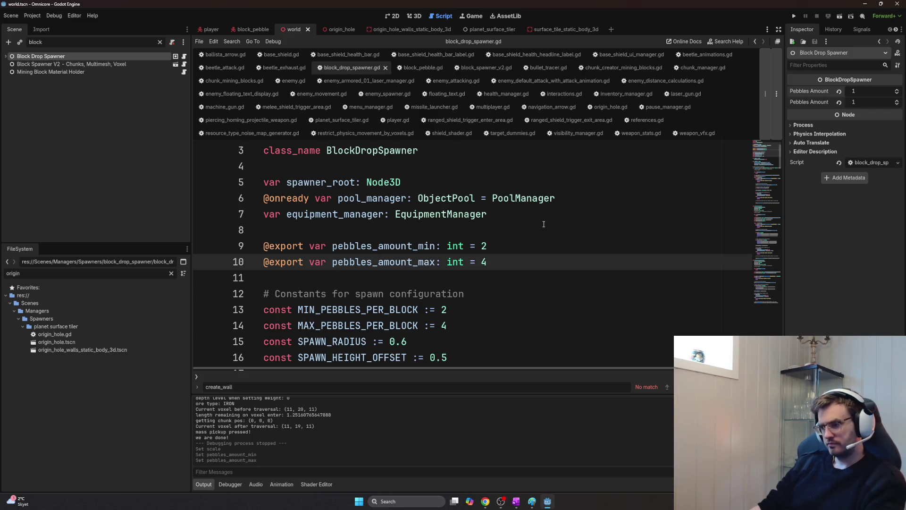
Step: Delete the '= 2' and '= 4' defaults from the pebble amount declarations and run the game
drag(495, 259, 465, 262)
key(BackSpace)
click(467, 246)
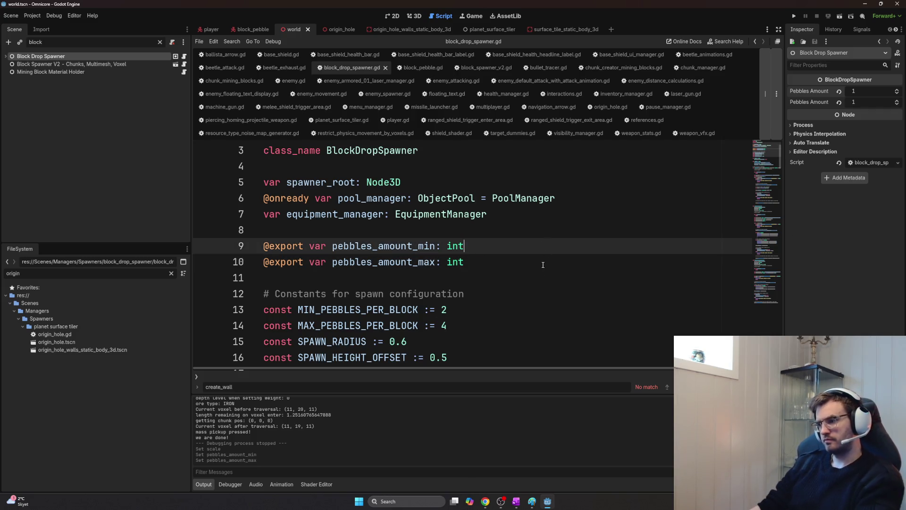
key(Down)
key(Down)
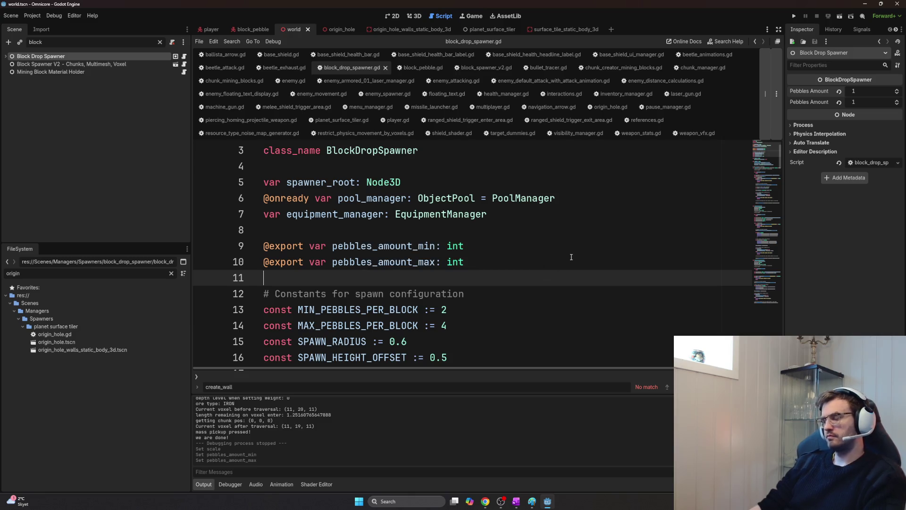
key(F5)
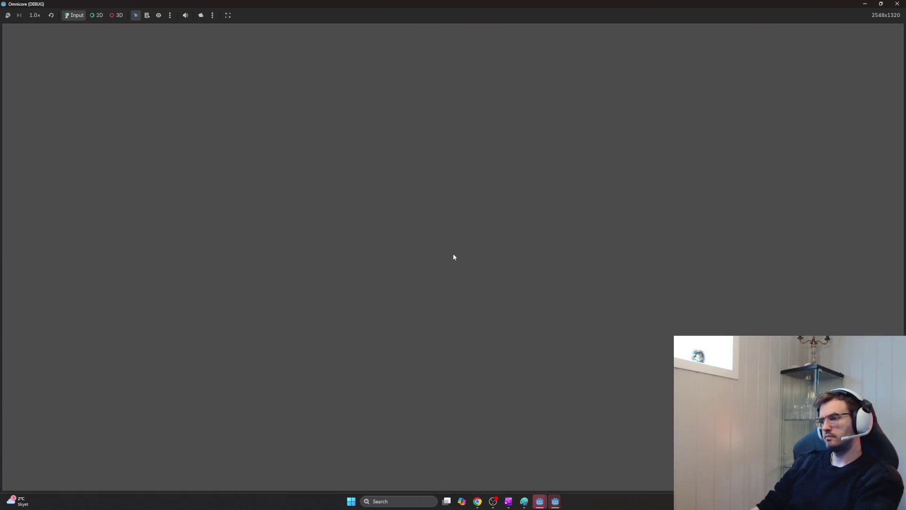
Step: Stop the game, set Block Spawner V2's Initial Cube Global Y to -5.0, and relaunch
key(F8)
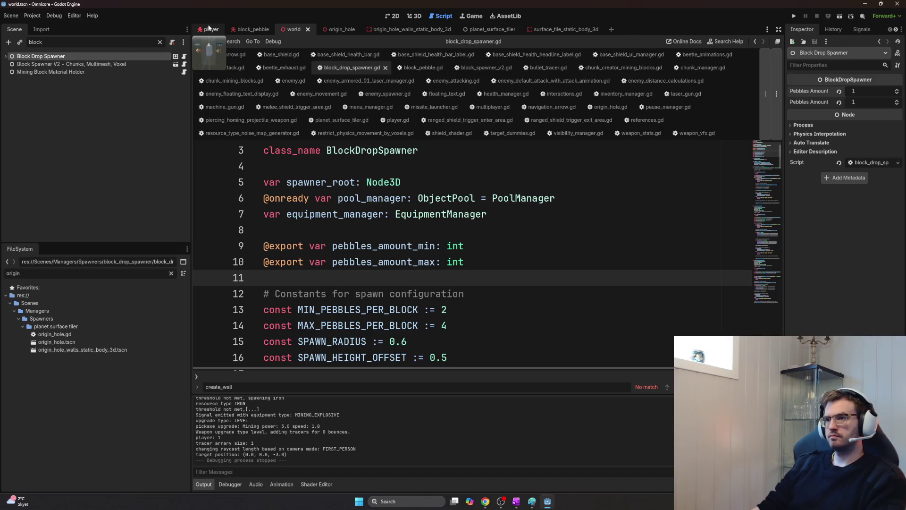
click(70, 63)
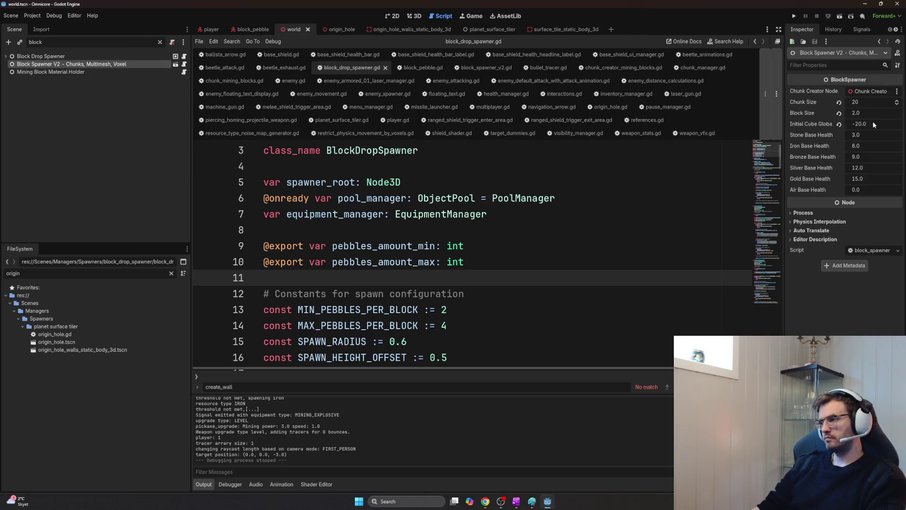
key(F5)
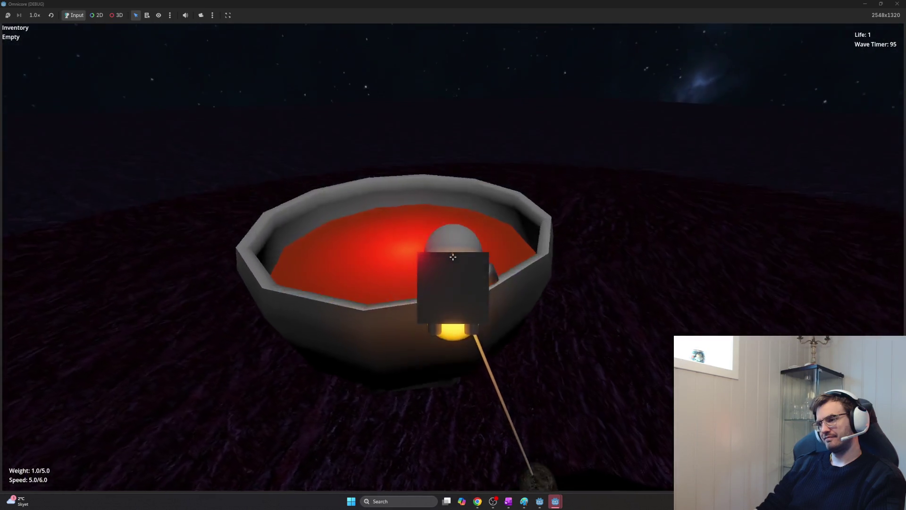
Step: Drop the carried boulder into the lava bowl, mine the rock surface, then stop the game
click(453, 257)
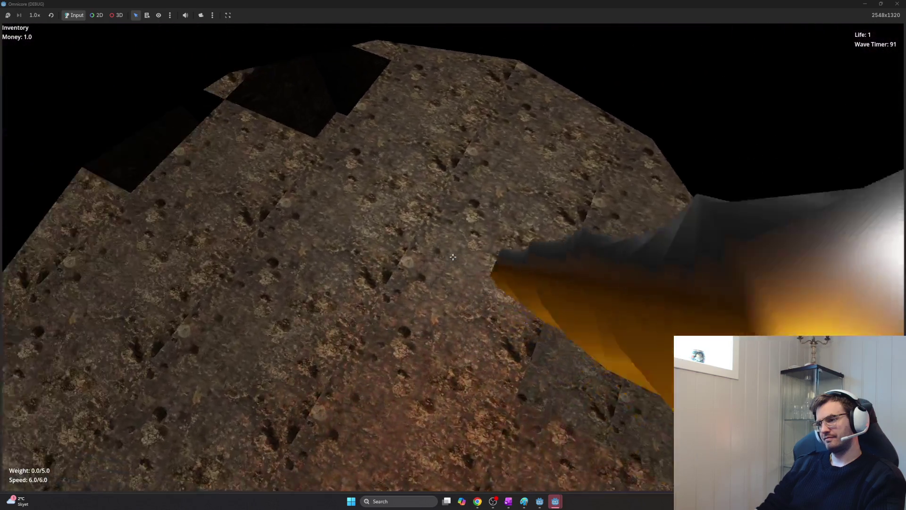
click(453, 257)
click(453, 257)
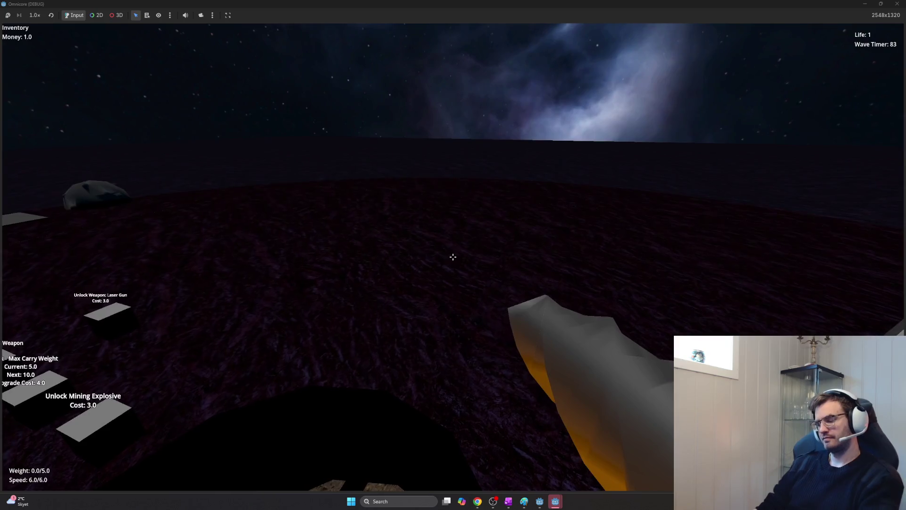
key(F8)
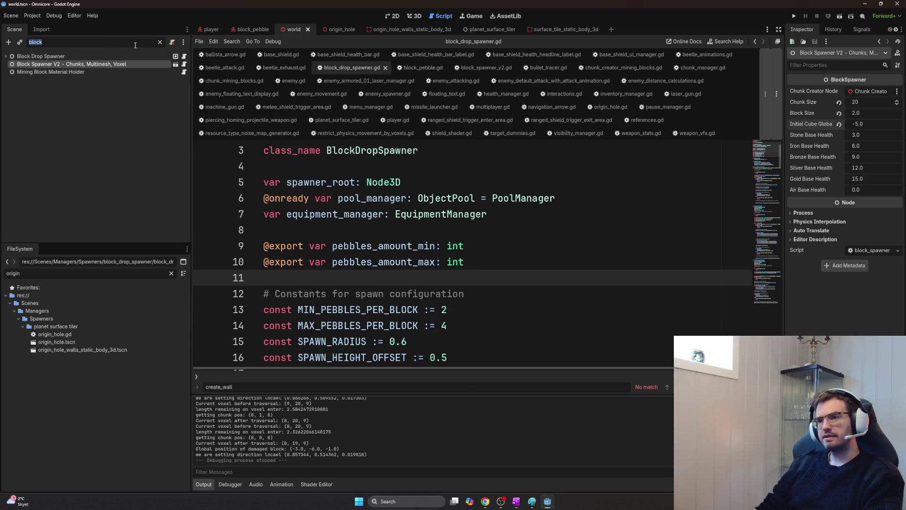
Step: Return to the player scene showing the tiler's Origin Hole Size 5.0 and Depth 80.0
click(210, 29)
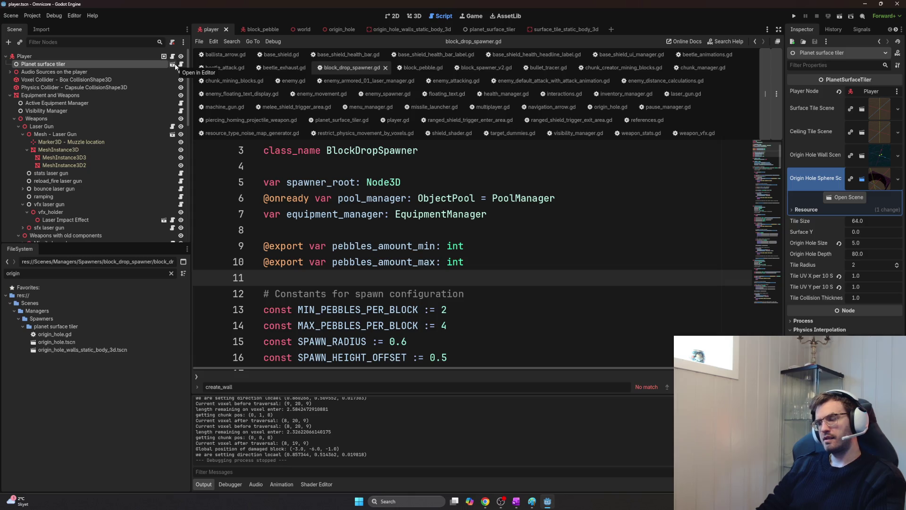
Step: Open the tiler script and insert opening triple quotes on line 51
scroll(374, 253, down, 7)
scroll(375, 253, up, 2)
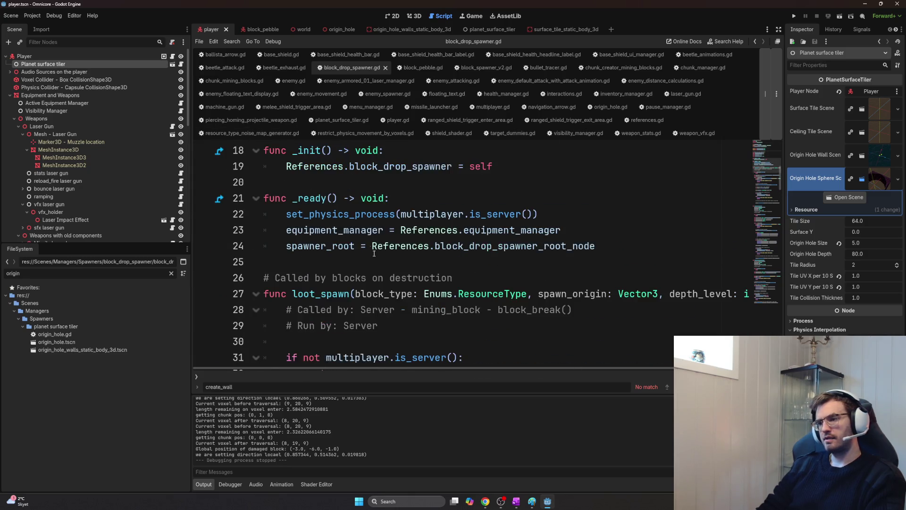
click(181, 64)
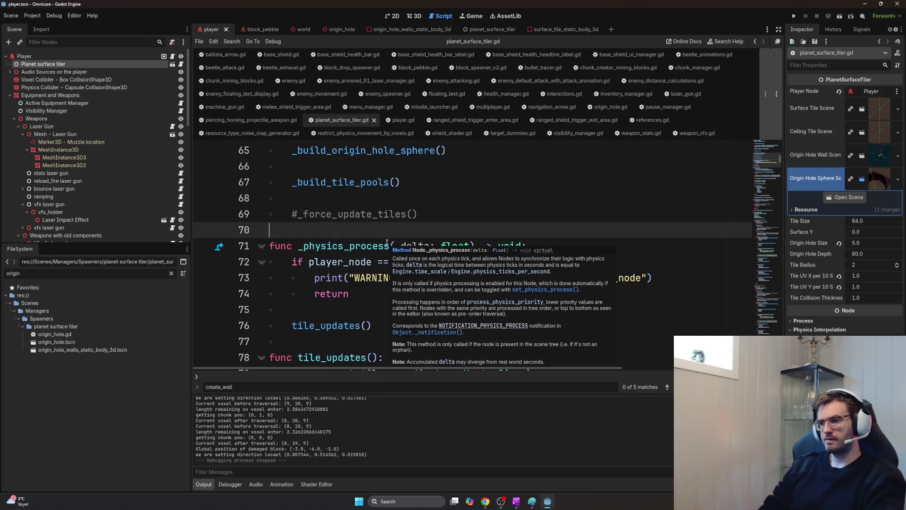
scroll(389, 242, up, 6)
click(354, 220)
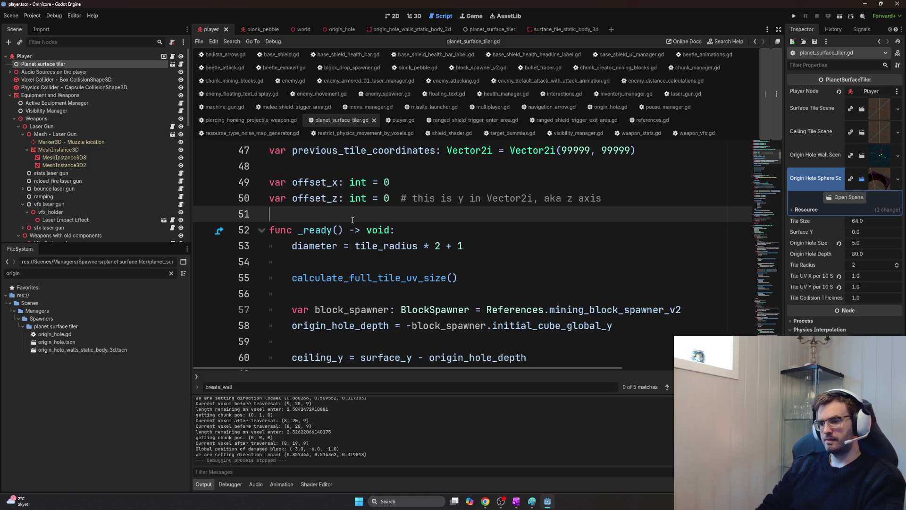
text(""")
key(Delete)
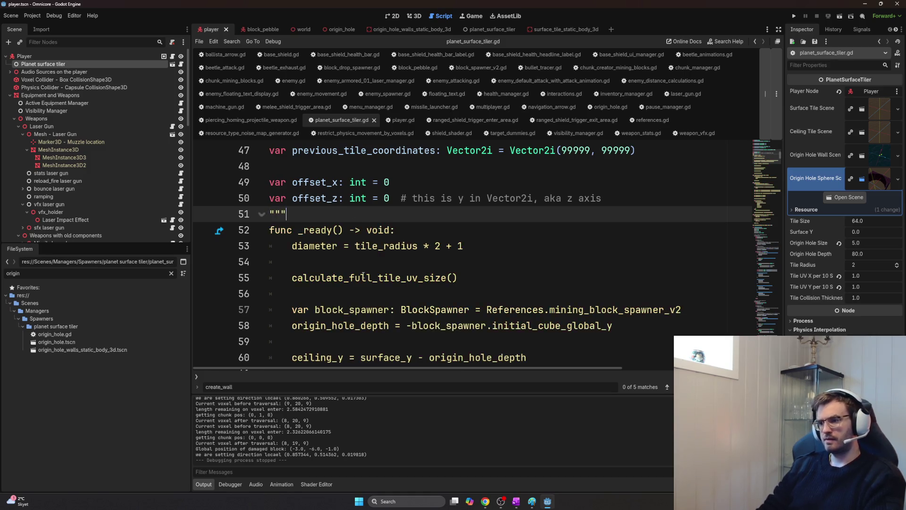
Step: Close the comment with triple quotes on line 77, save, and return to the world scene
scroll(313, 276, down, 8)
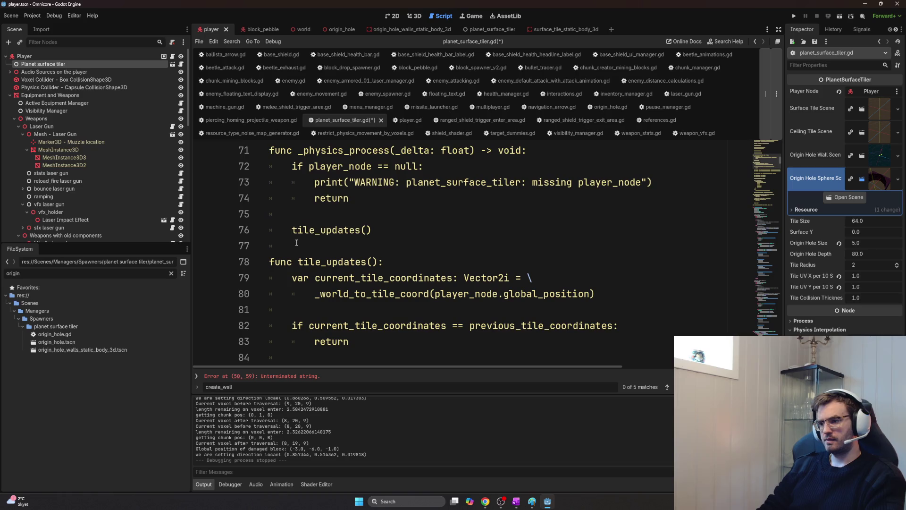
click(296, 242)
text(""")
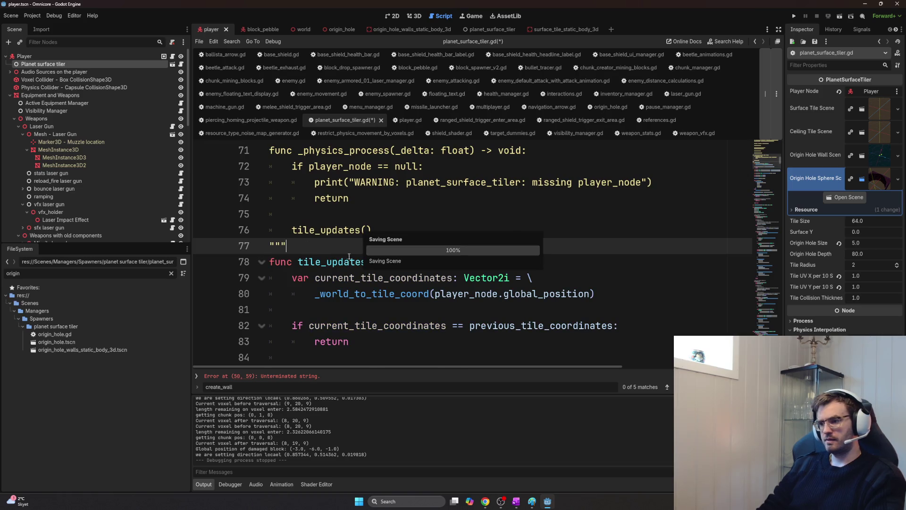
key(ctrl+s)
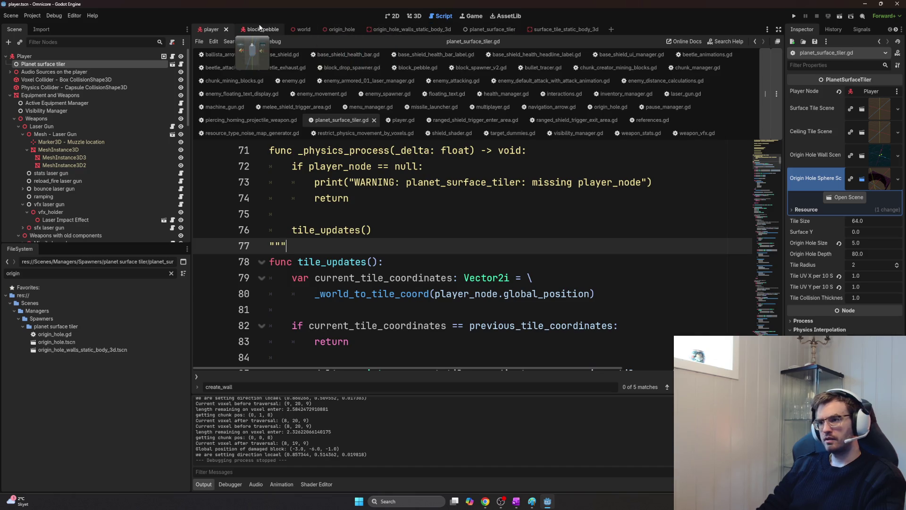
click(288, 30)
Step: In chunk_creator_mining_blocks.gd, change the loop's y start to -1 and add blank lines above it
click(184, 64)
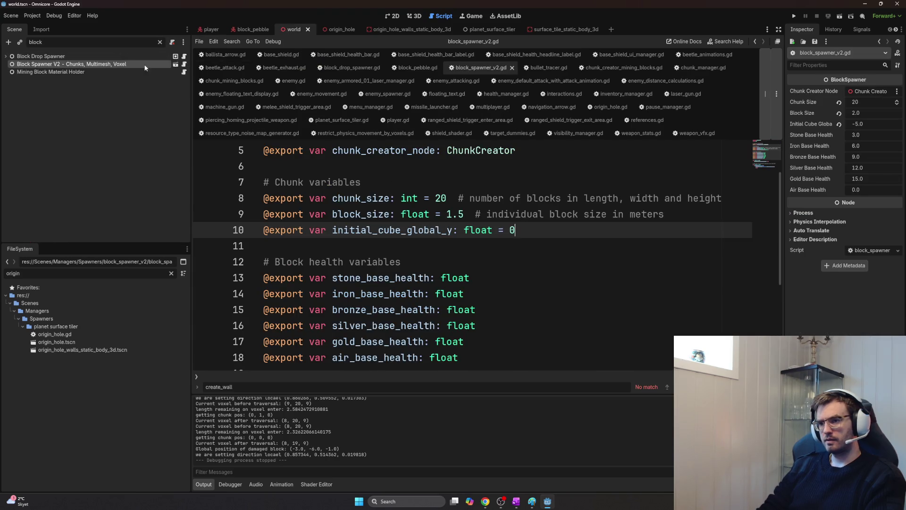
click(175, 65)
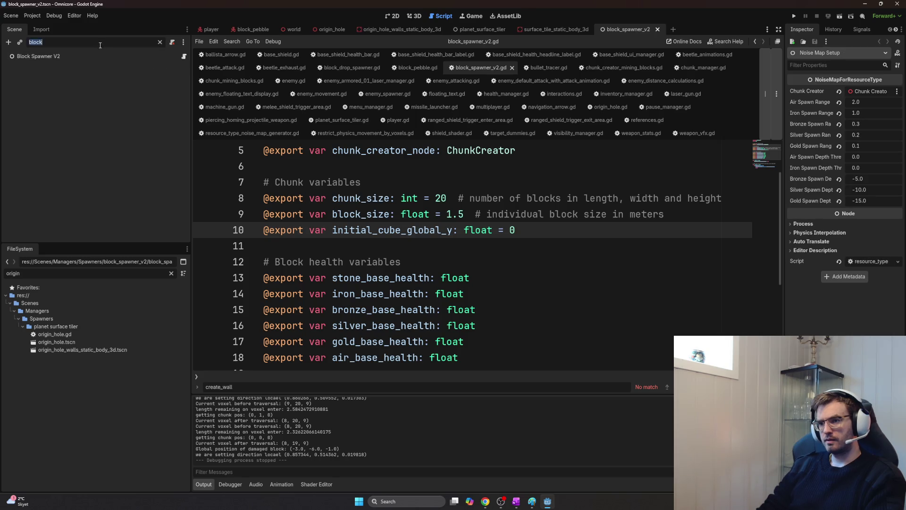
key(BackSpace)
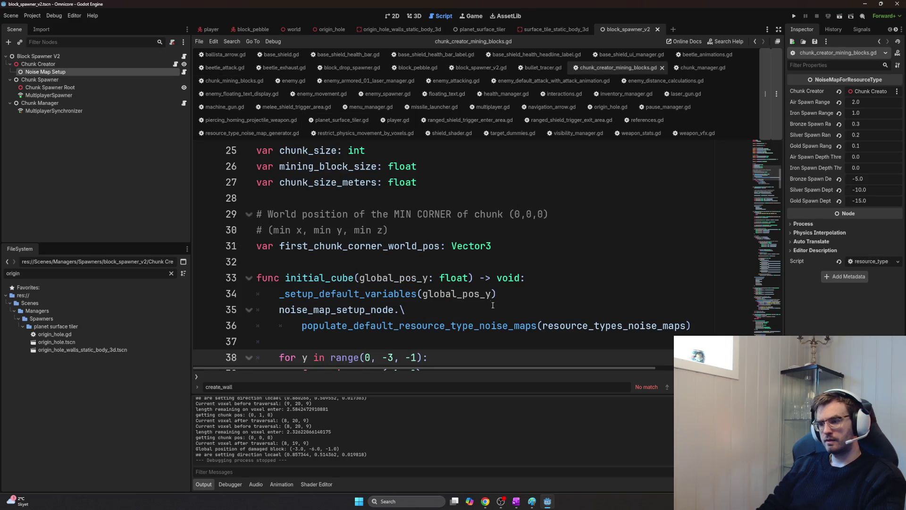
scroll(455, 299, down, 2)
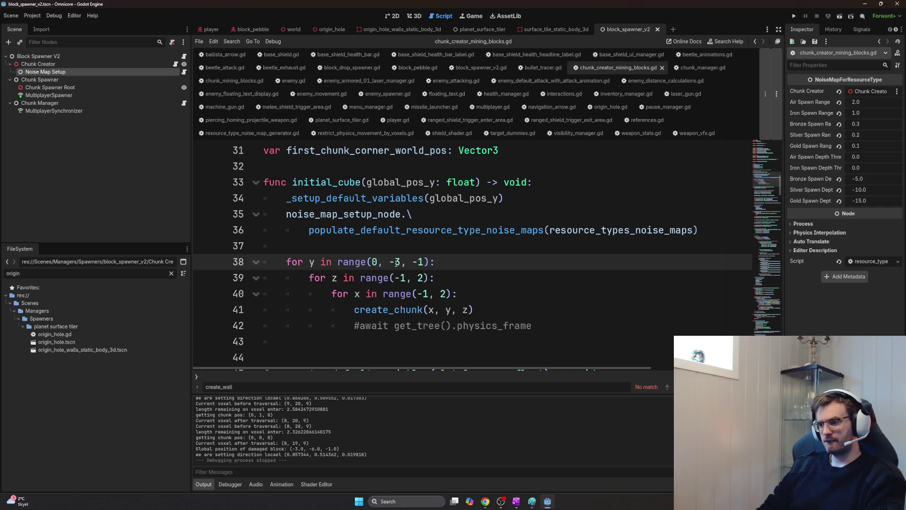
click(357, 251)
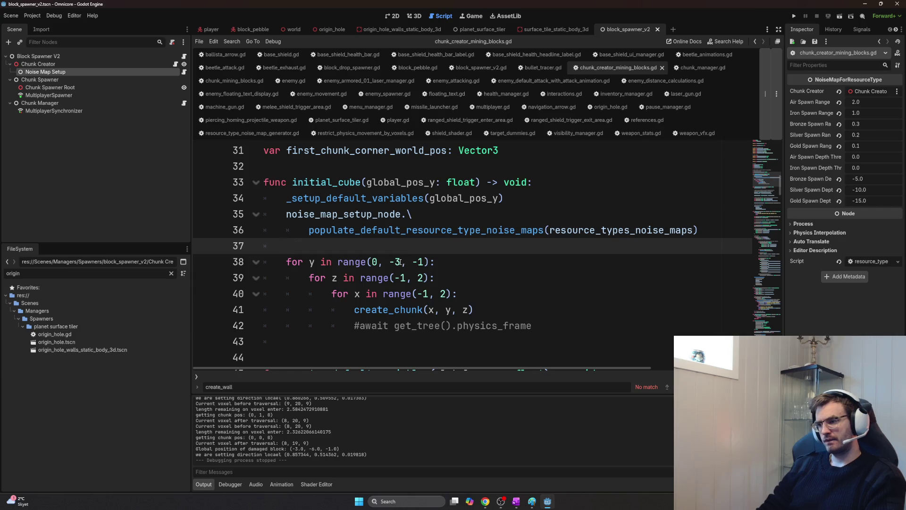
double_click(378, 262)
text(-1)
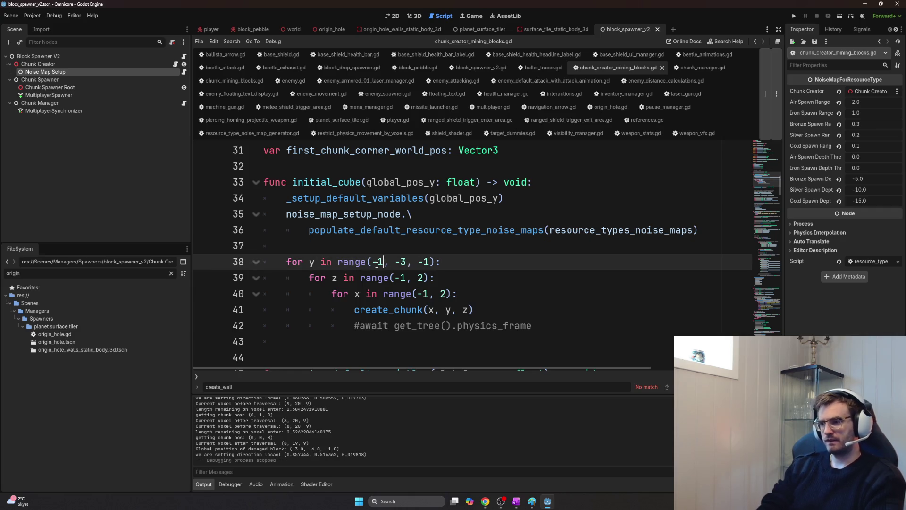
key(Up)
key(Return)
key(Return)
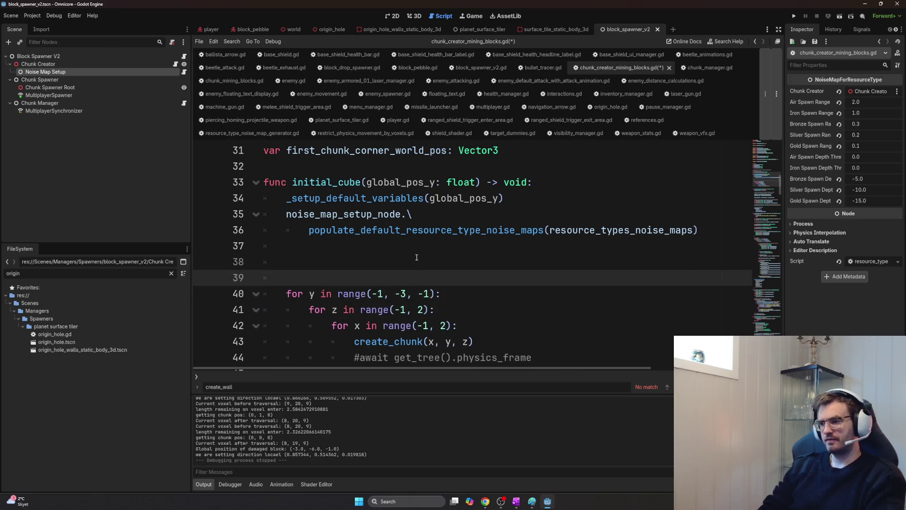
key(Up)
key(Up)
key(Home)
Step: Duplicate the four-line spawning loop above itself and set its y range to (0, -1, -1)
scroll(453, 257, down, 1)
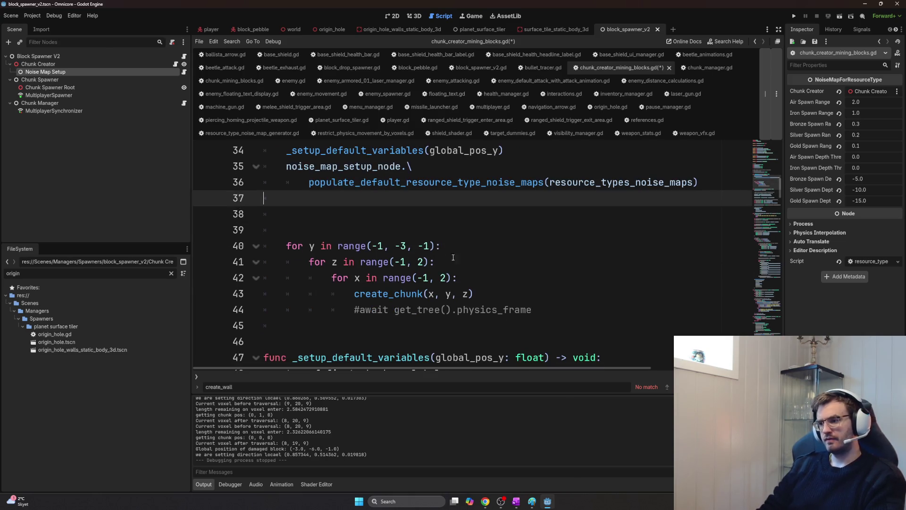
click(358, 311)
drag(473, 294, 285, 245)
key(ctrl+c)
click(309, 213)
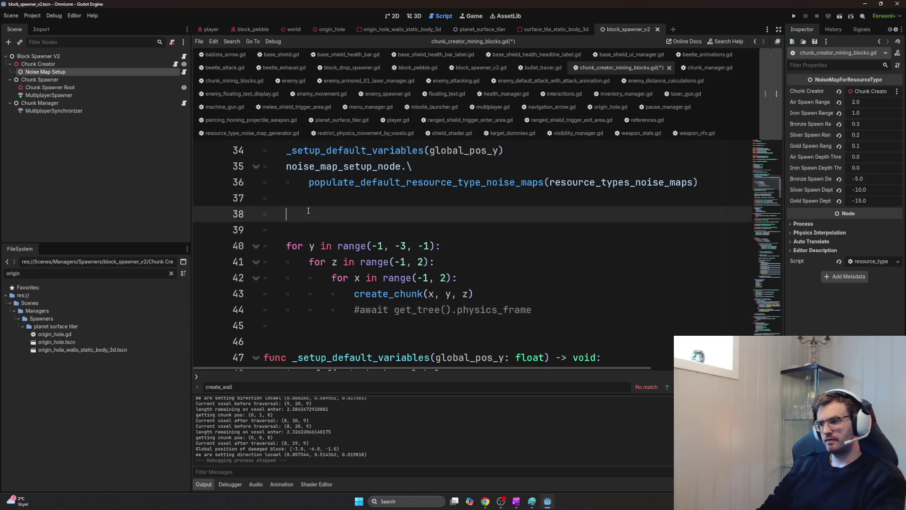
key(ctrl+v)
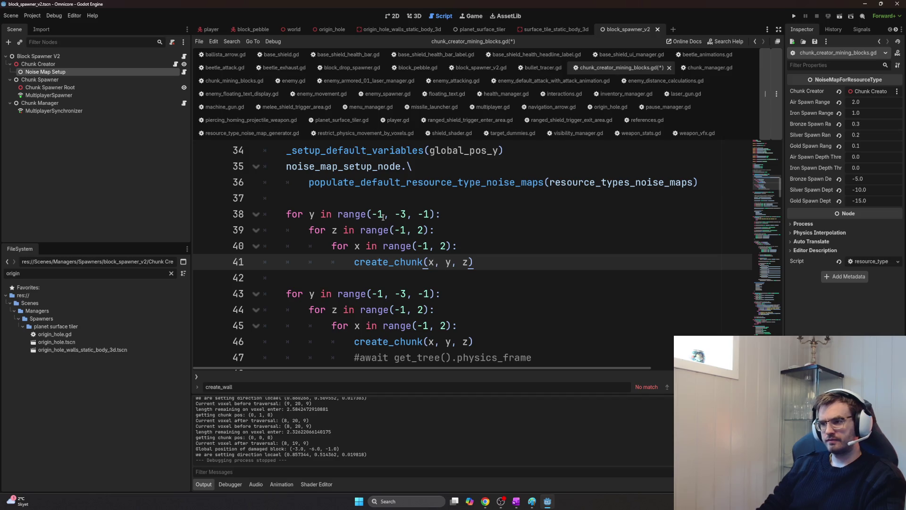
double_click(381, 215)
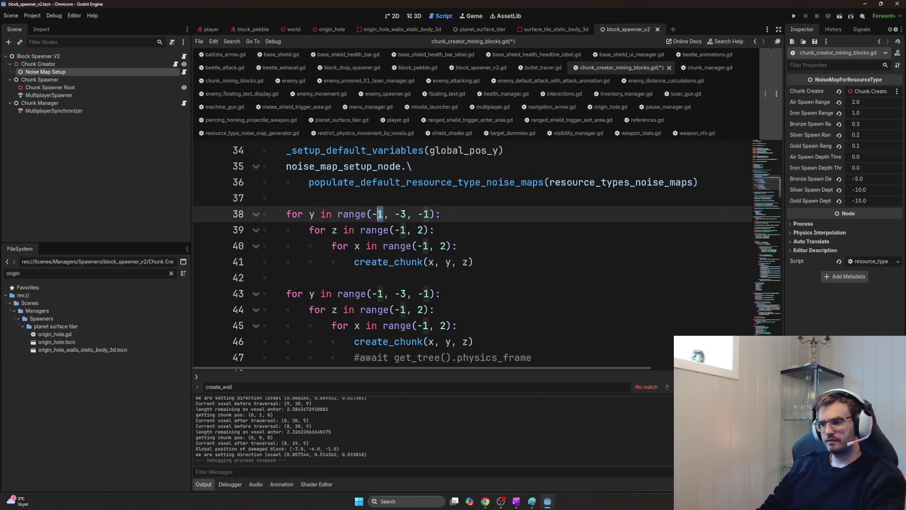
key(BackSpace)
key(BackSpace)
text(0)
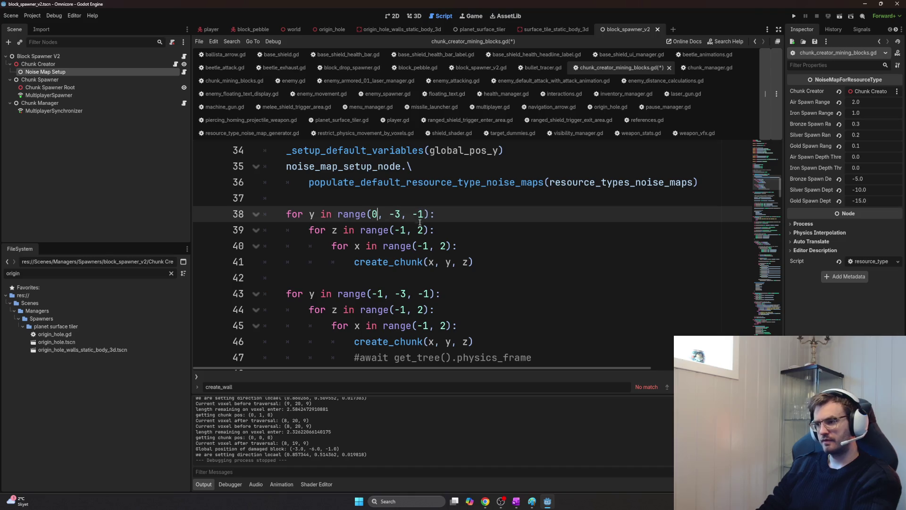
double_click(397, 214)
text(1)
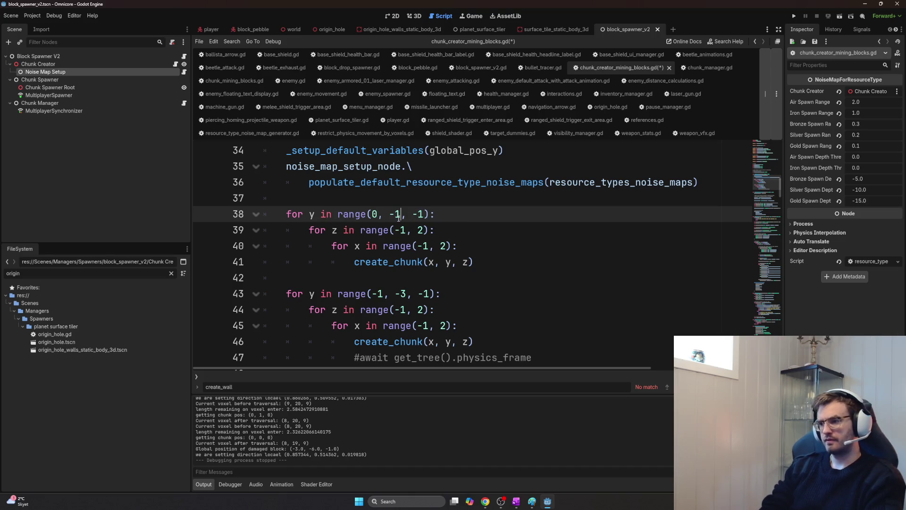
key(Up)
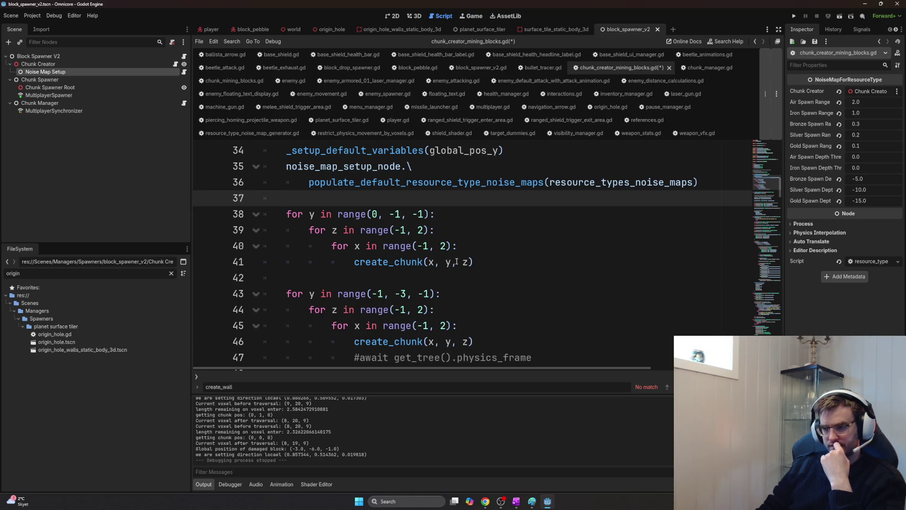
Step: Edit the copied loop's z and x range start values to -20
click(407, 232)
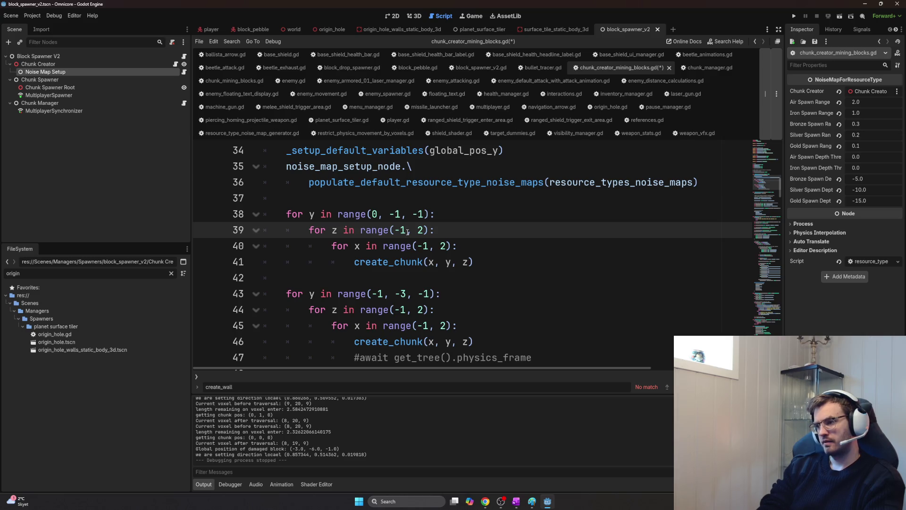
text(2)
key(BackSpace)
key(BackSpace)
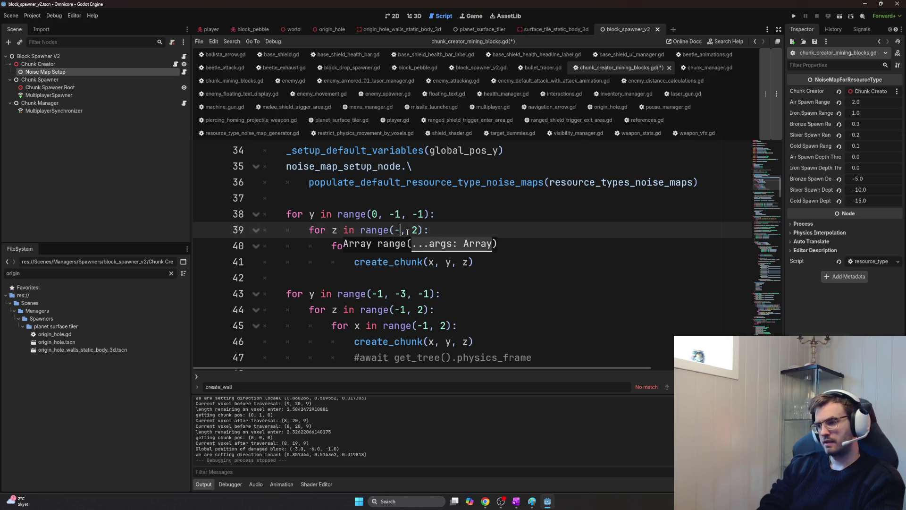
text(20)
key(Up)
key(Up)
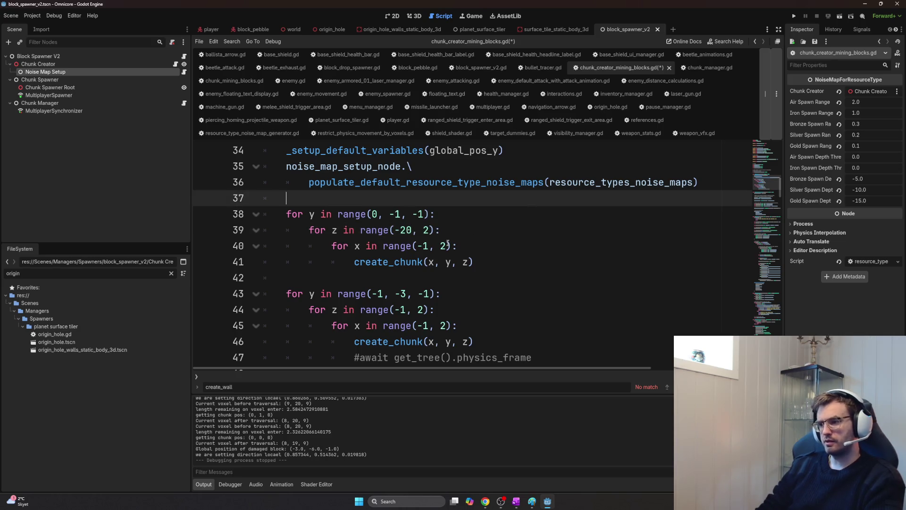
click(428, 249)
key(BackSpace)
text(20)
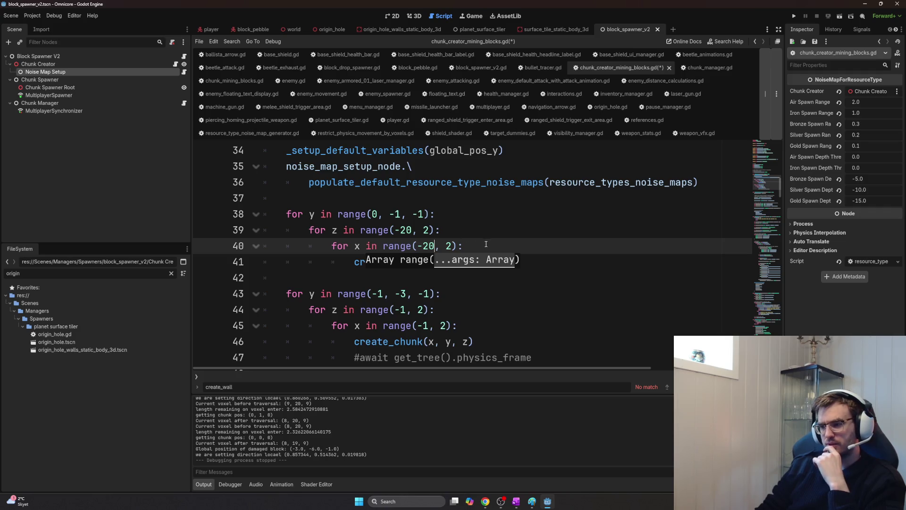
Step: Set the z and x ranges to range(-10, 11) and select the Block Spawner V2 root node
double_click(412, 230)
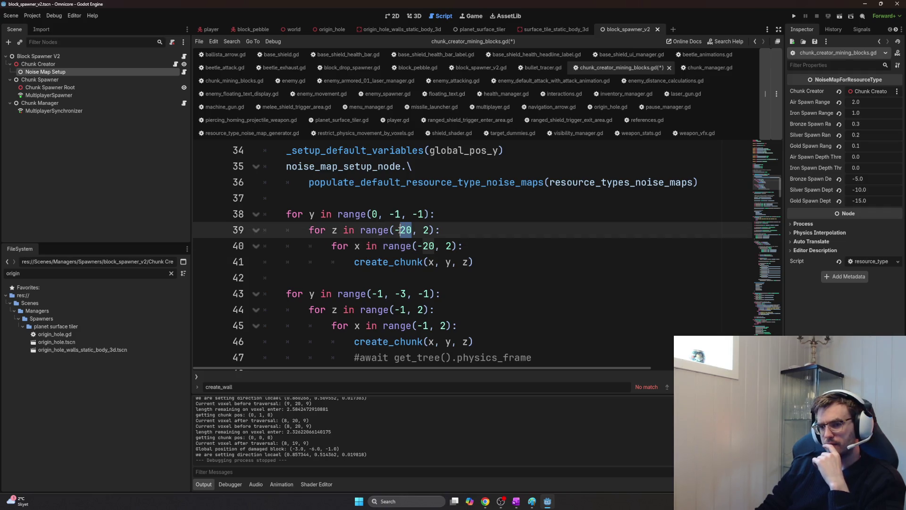
text(10)
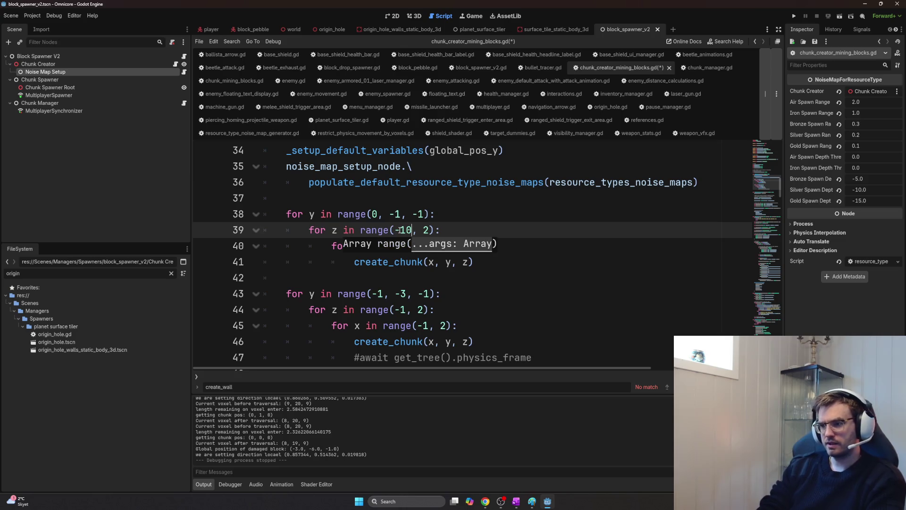
double_click(428, 230)
text(11)
double_click(426, 246)
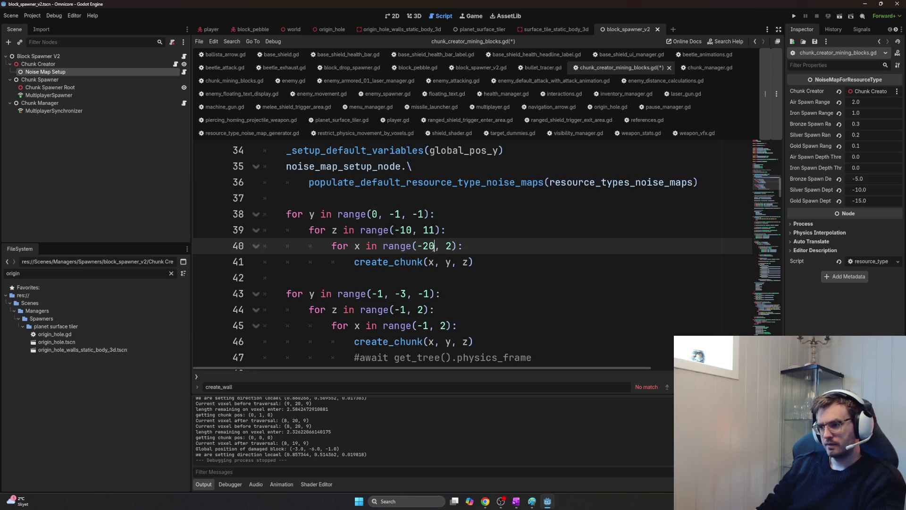
text(10)
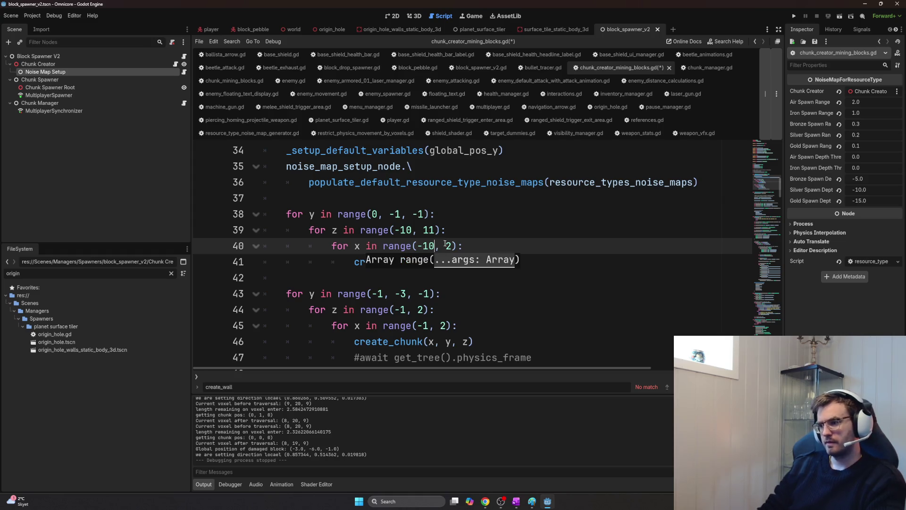
double_click(449, 245)
text(11)
click(536, 253)
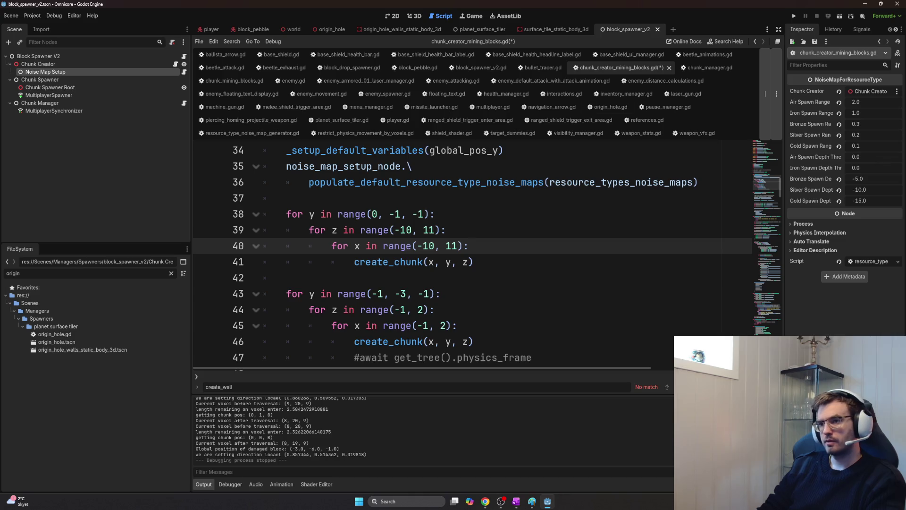
click(109, 57)
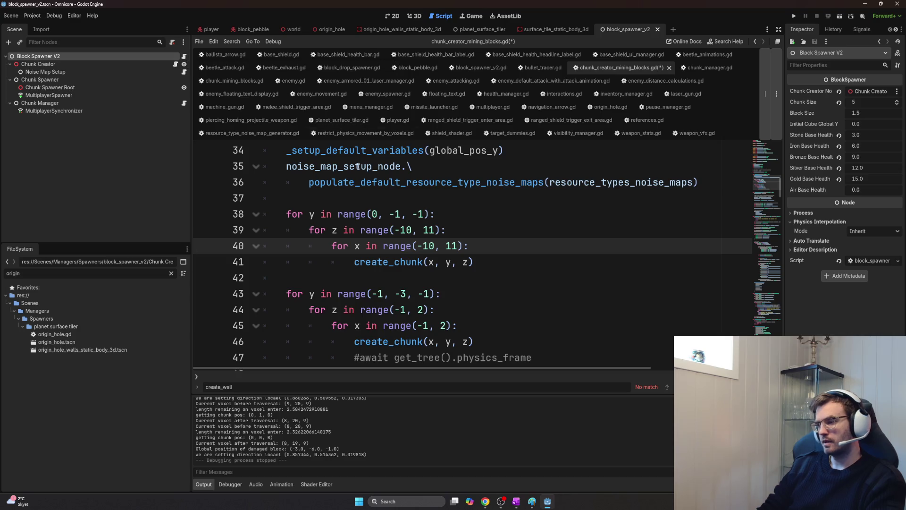
Step: Launch Omnicore, host a game, and check memory use in Task Manager before returning
key(F5)
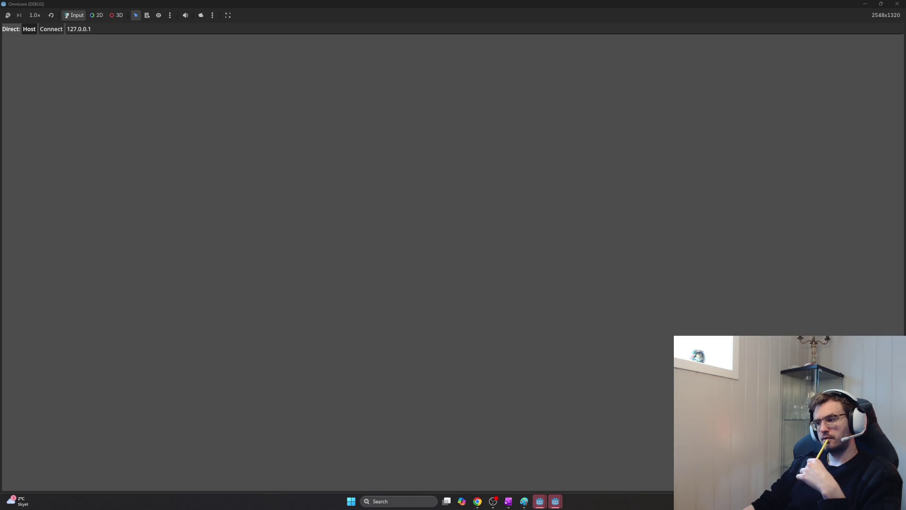
click(29, 28)
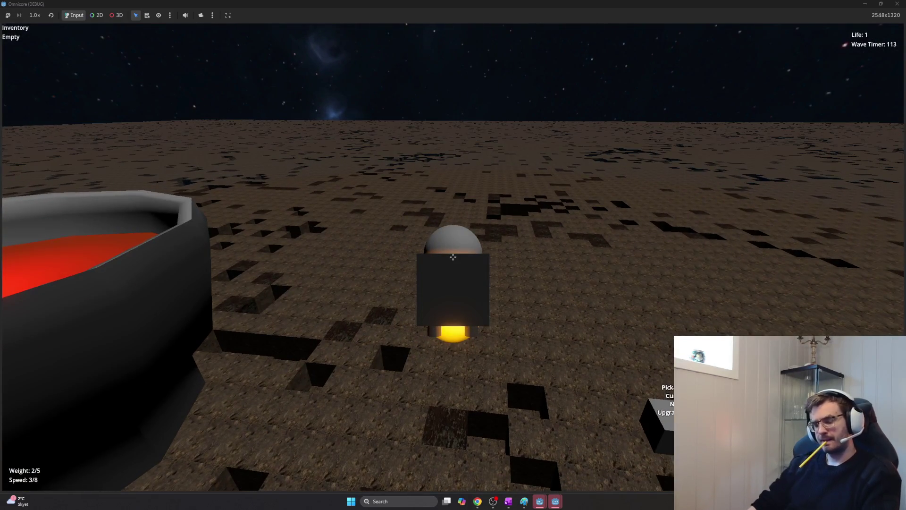
key(ctrl+shift+Escape)
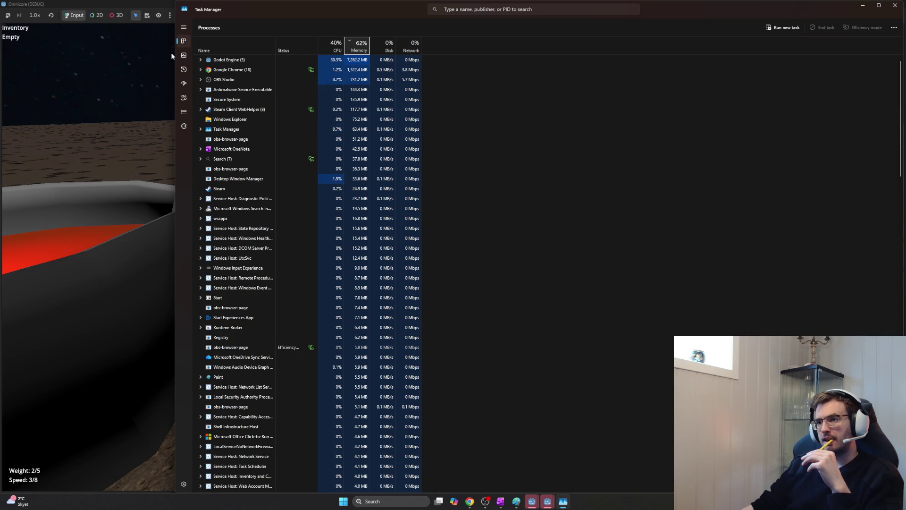
key(alt+Tab)
mouse_move(453, 256)
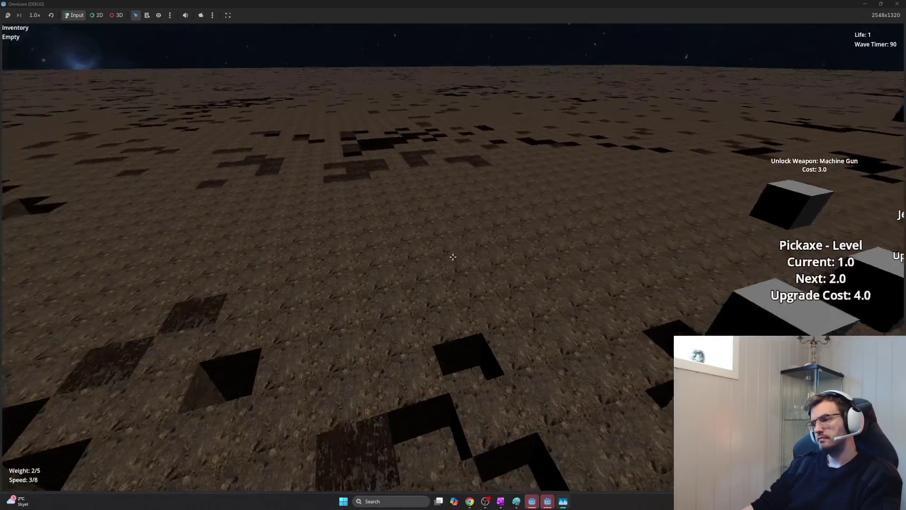
click(452, 257)
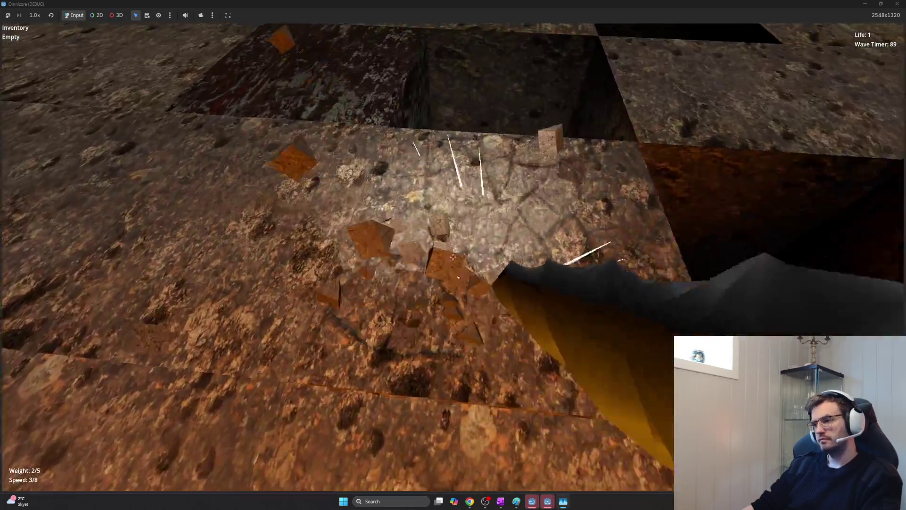
click(453, 257)
mouse_move(452, 256)
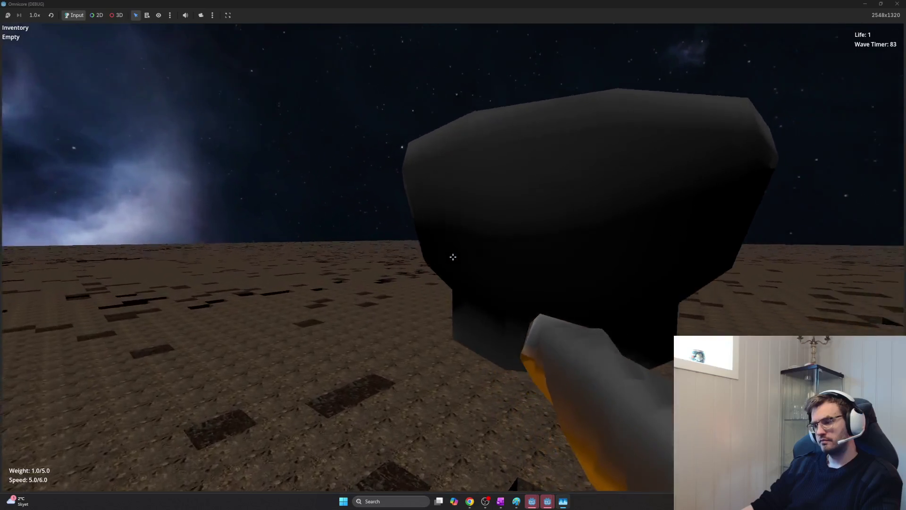
key(w)
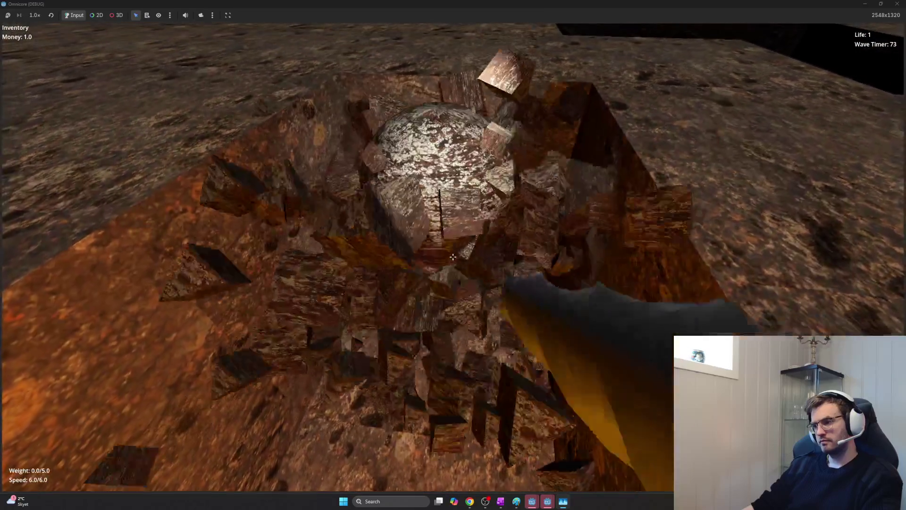
key(w)
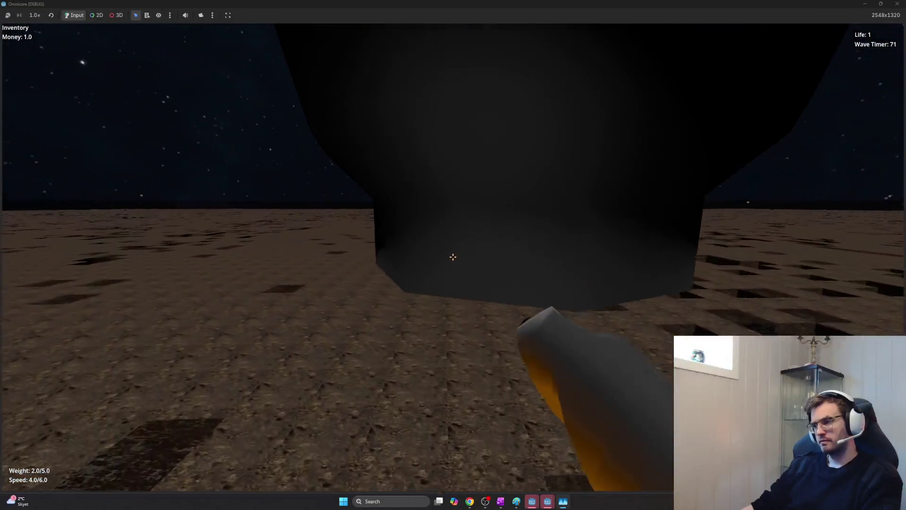
key(w)
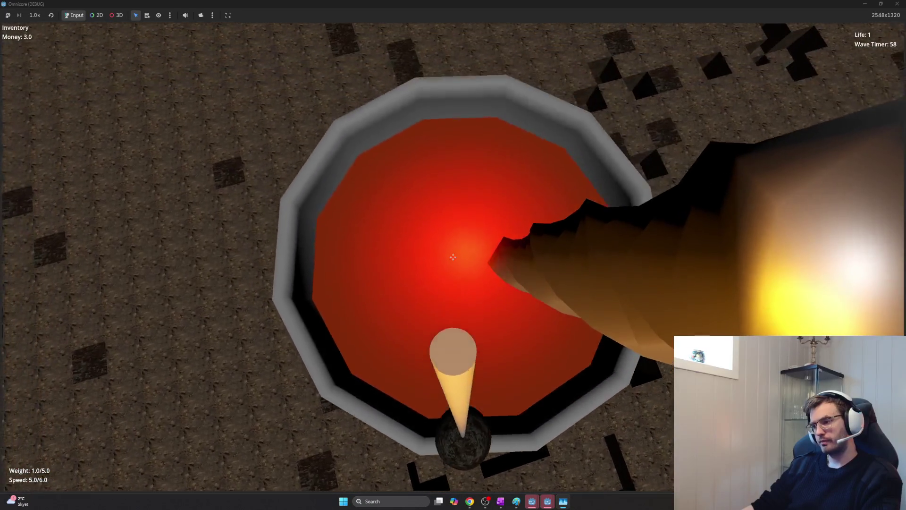
click(452, 257)
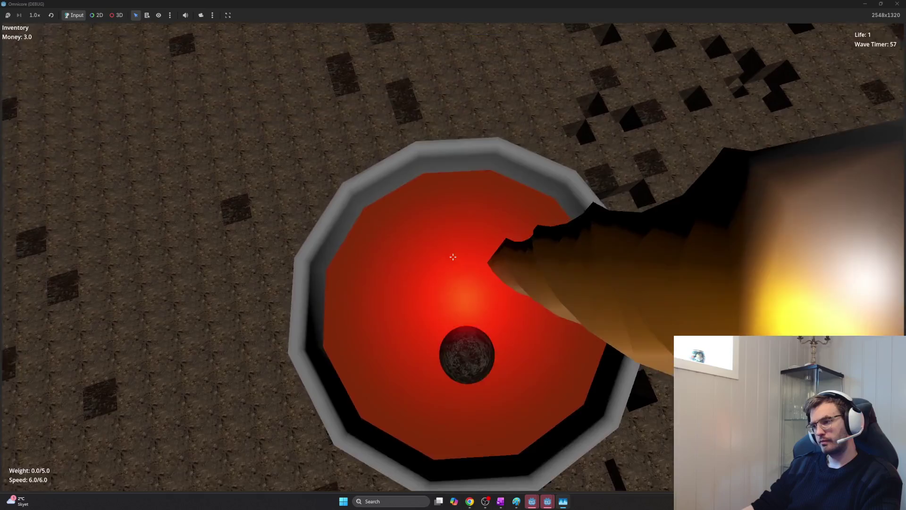
mouse_move(453, 256)
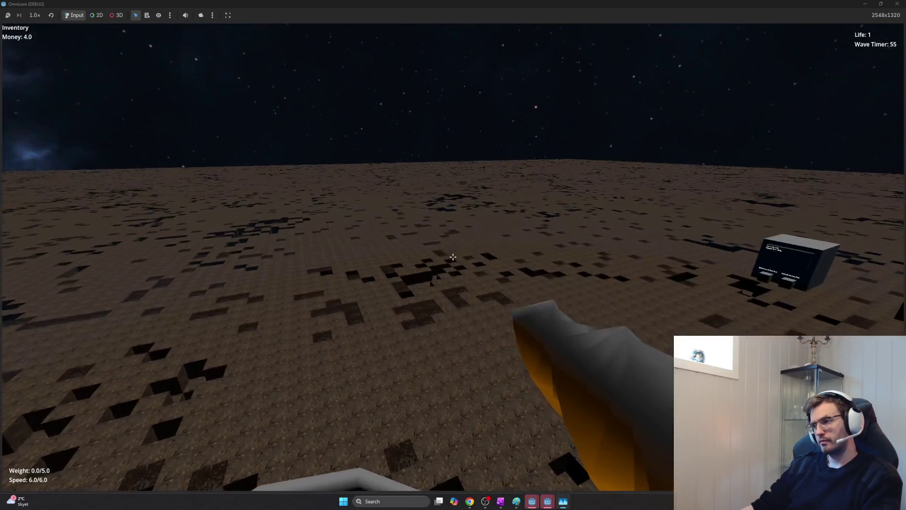
Step: Walk past the upgrade pedestals, dark machine and lava bowl to the storage box
key(w)
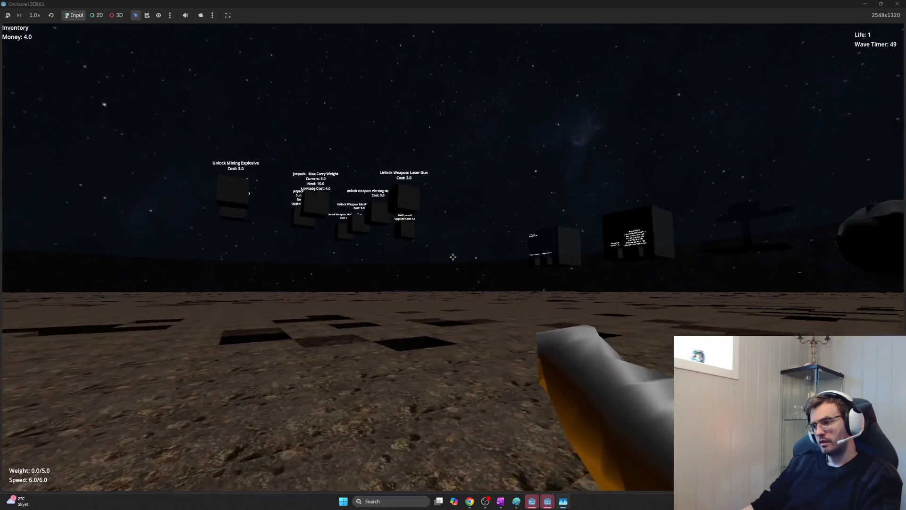
key(w)
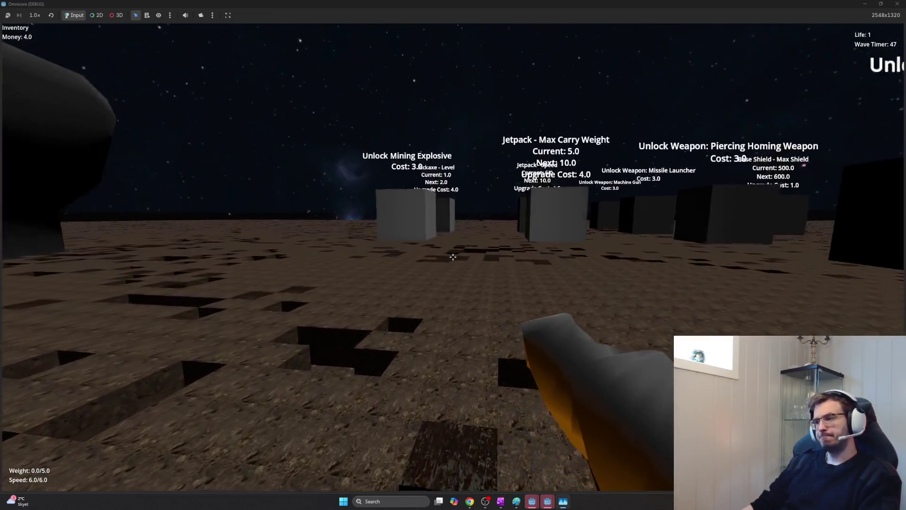
key(w)
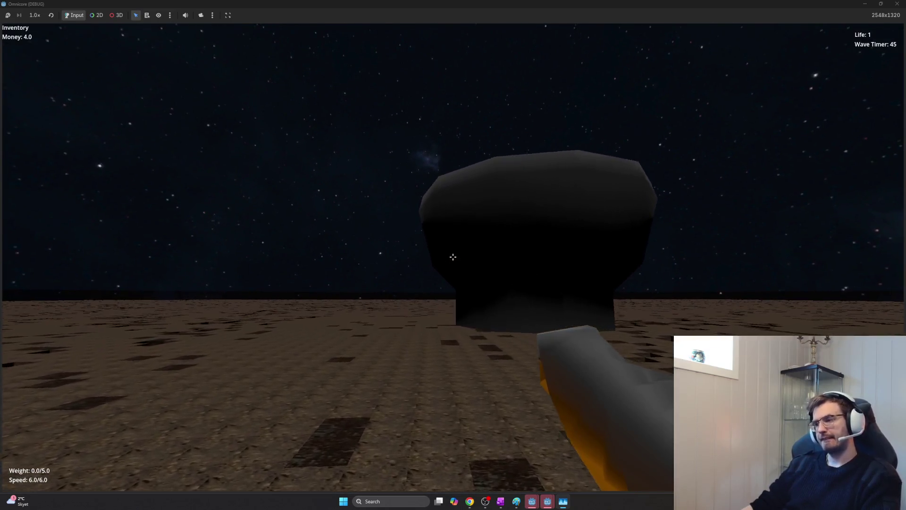
key(w)
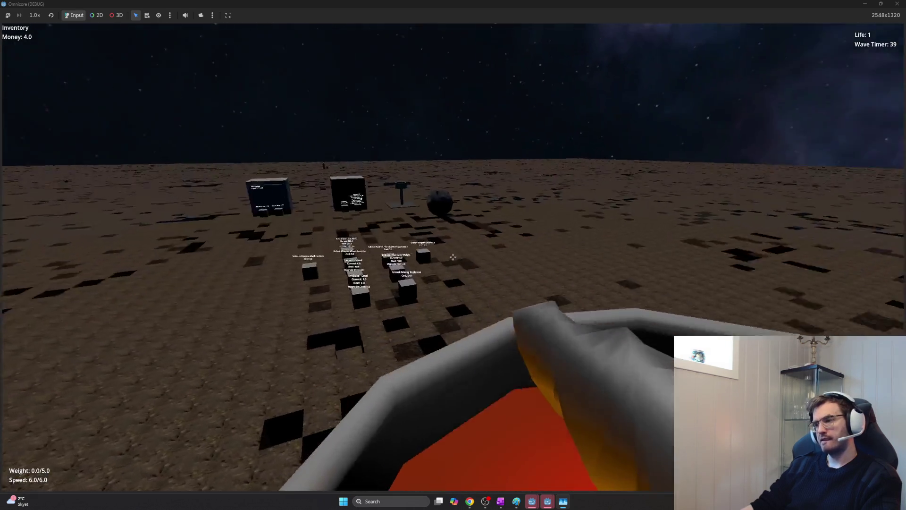
key(w)
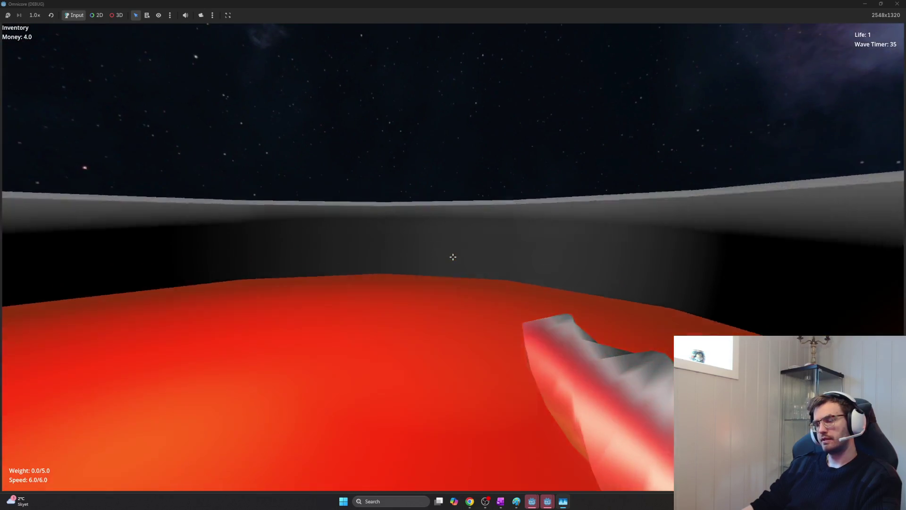
key(w)
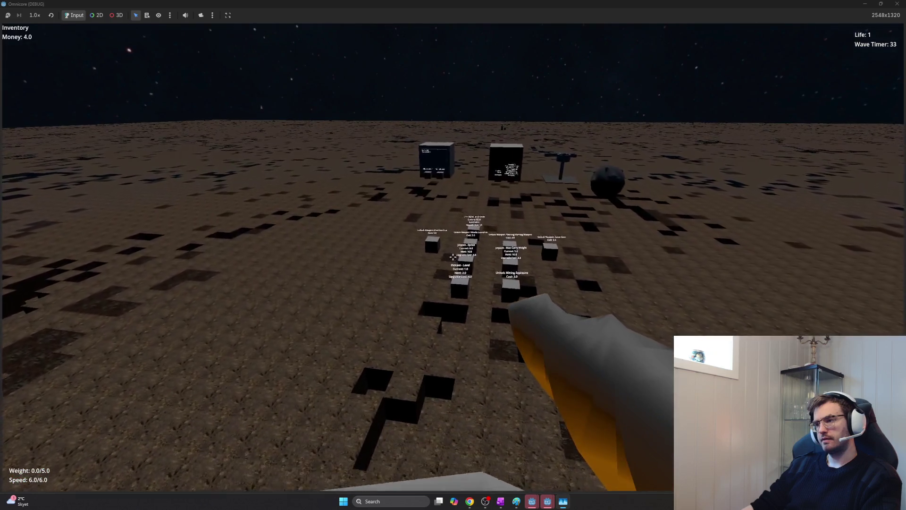
key(w)
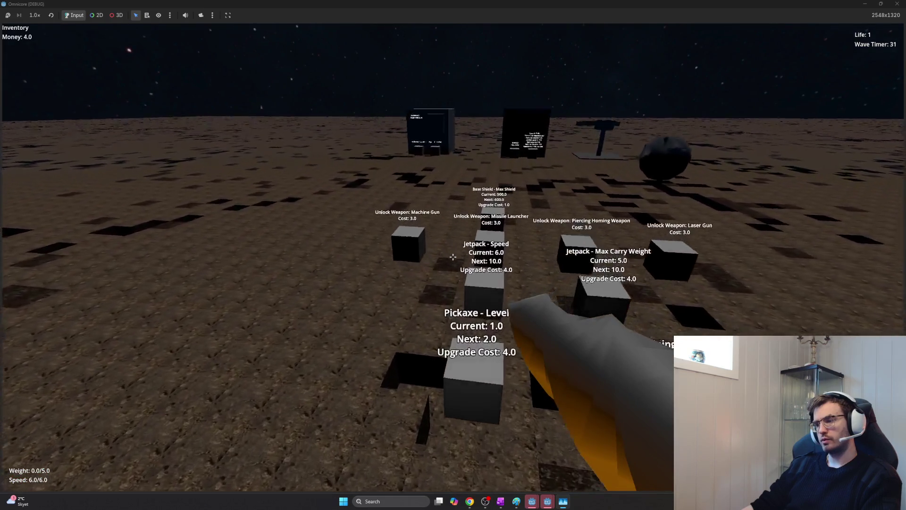
key(w)
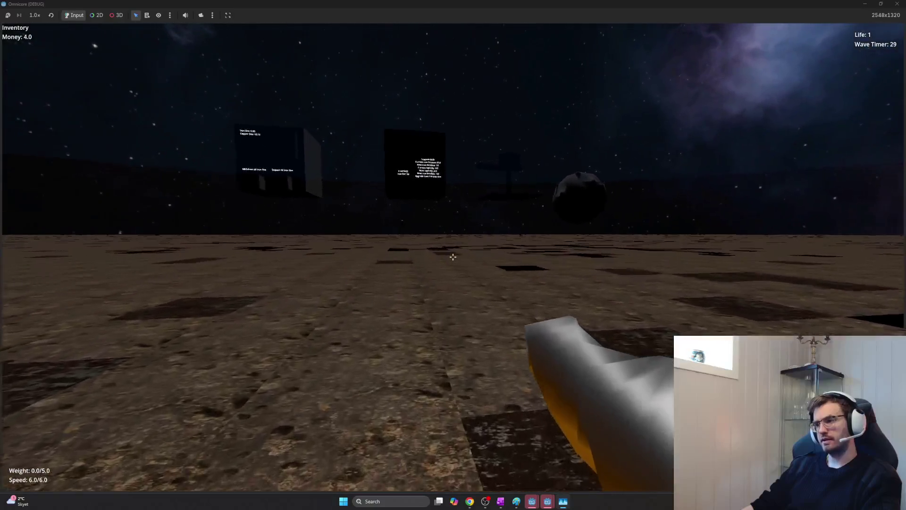
key(w)
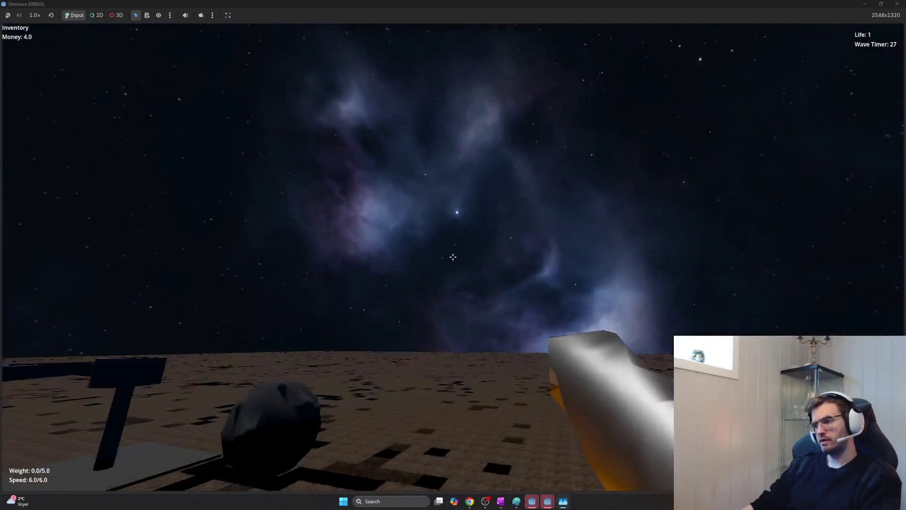
key(w)
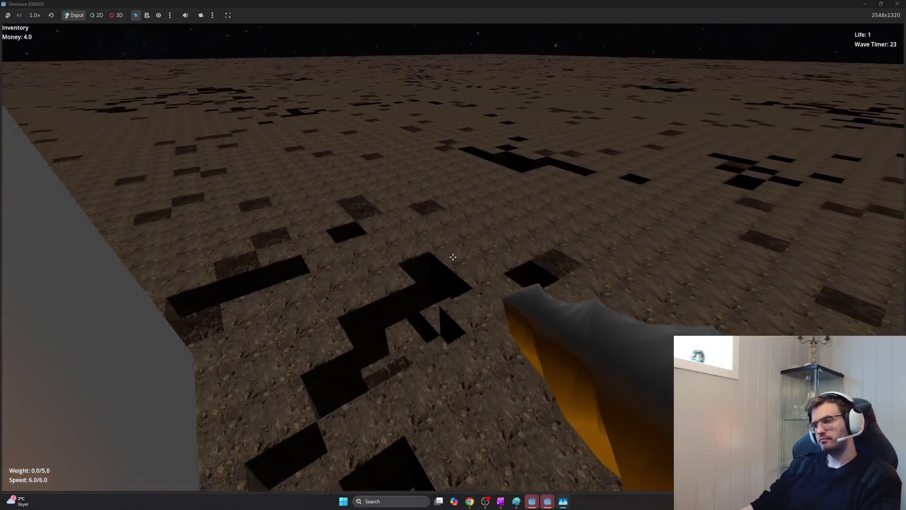
Step: Step aside from the storage box and mine the ground block ahead
key(d)
mouse_move(453, 257)
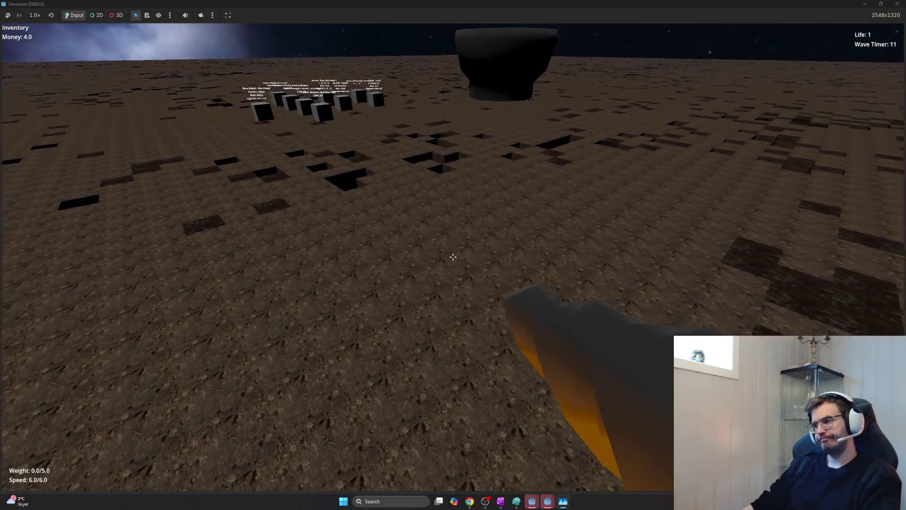
click(453, 257)
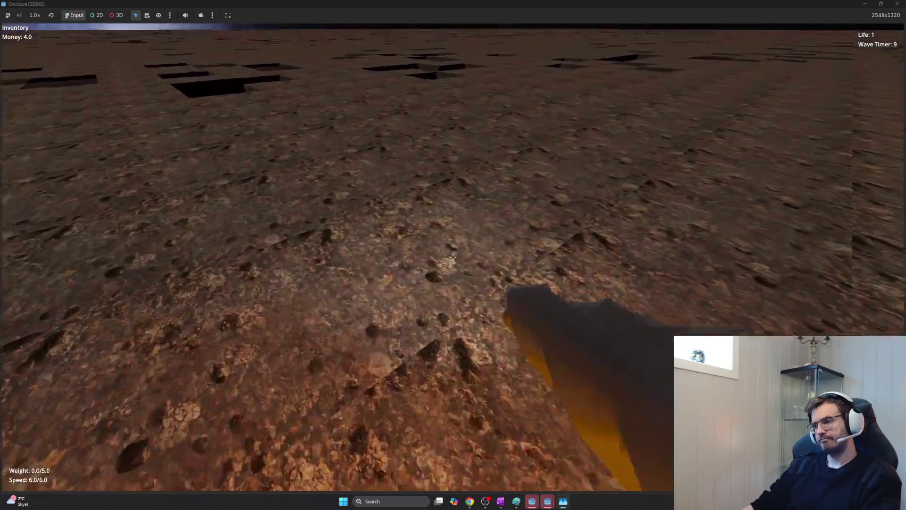
click(453, 257)
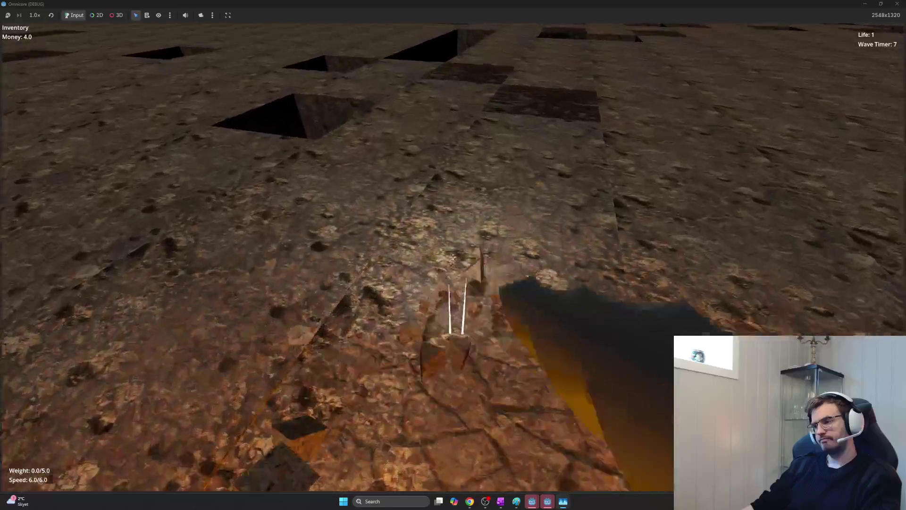
Step: Add about 100,000 debug money and buy Jetpack Speed upgrades up to 30
mouse_move(453, 257)
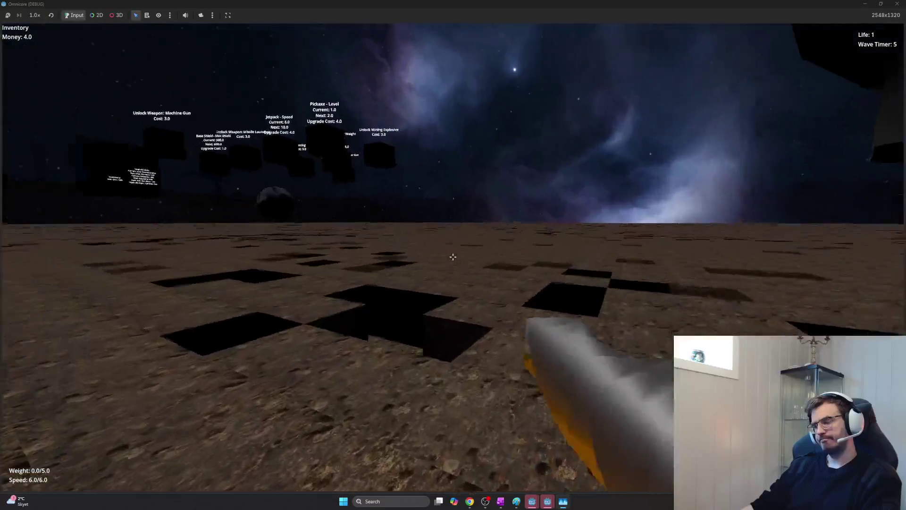
key(w)
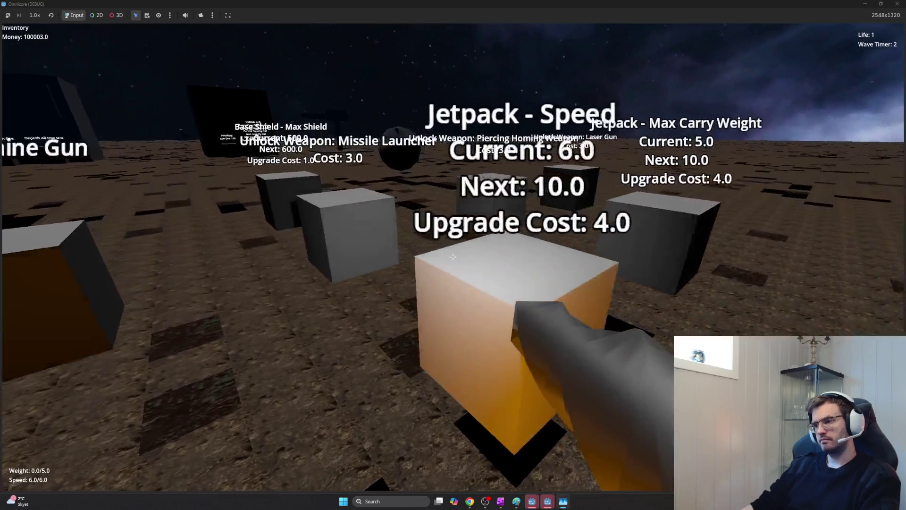
click(453, 256)
click(453, 257)
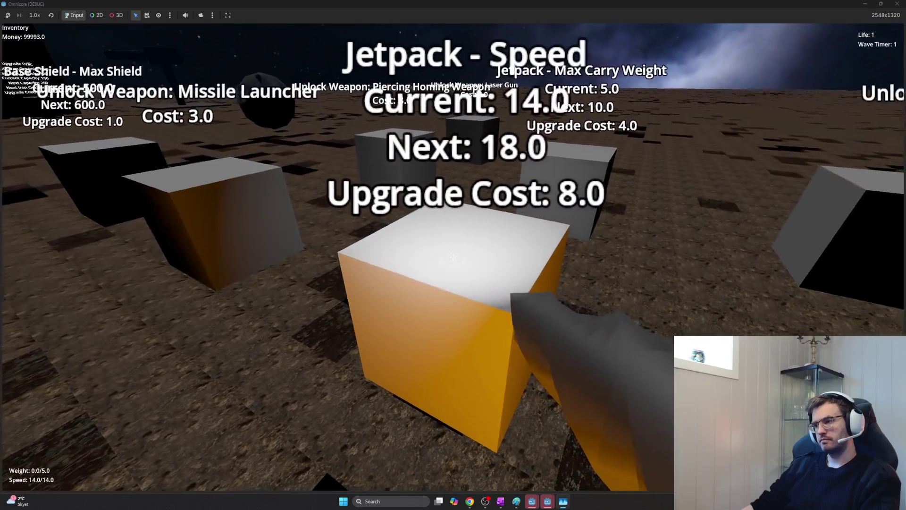
click(453, 257)
click(453, 256)
click(453, 257)
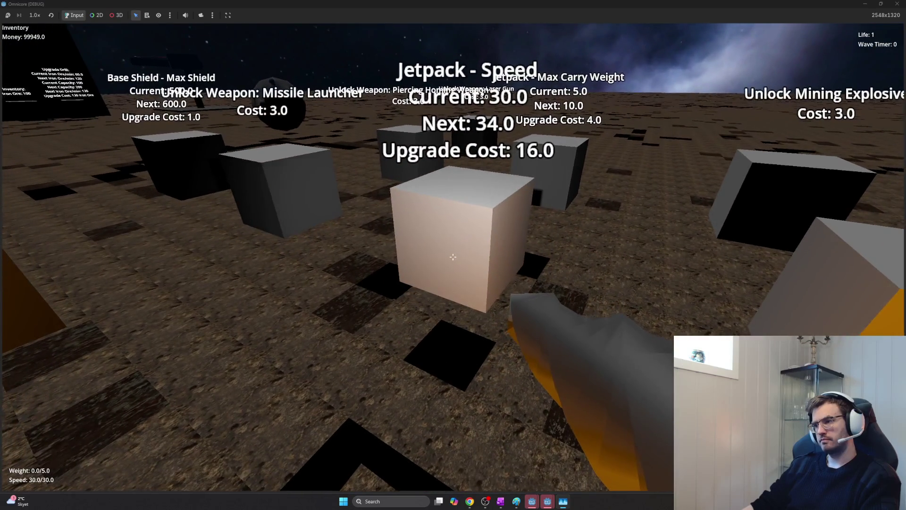
Step: Upgrade the Pickaxe five times to level 6
key(w)
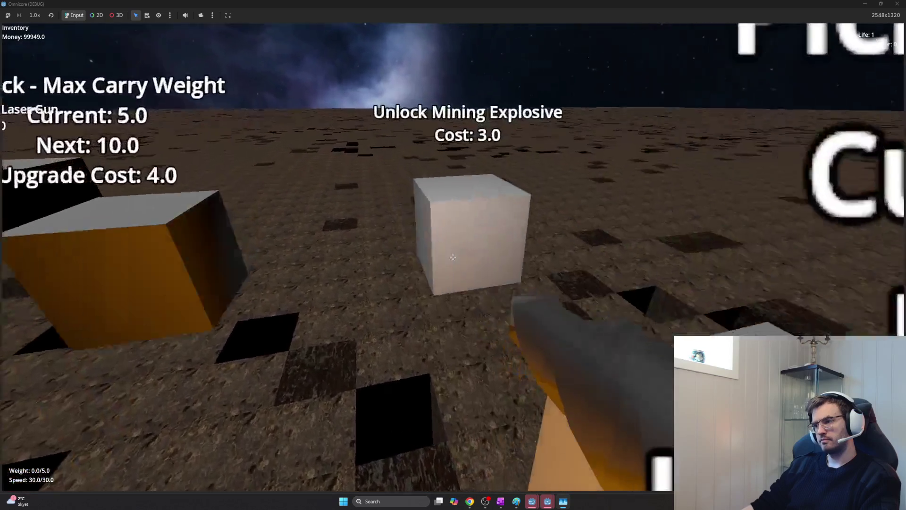
click(453, 256)
click(453, 256)
click(453, 257)
click(453, 256)
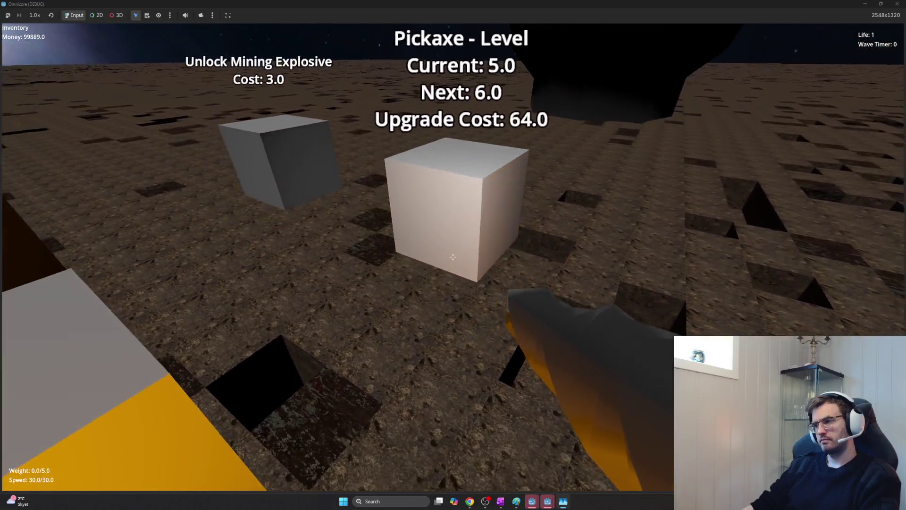
click(453, 256)
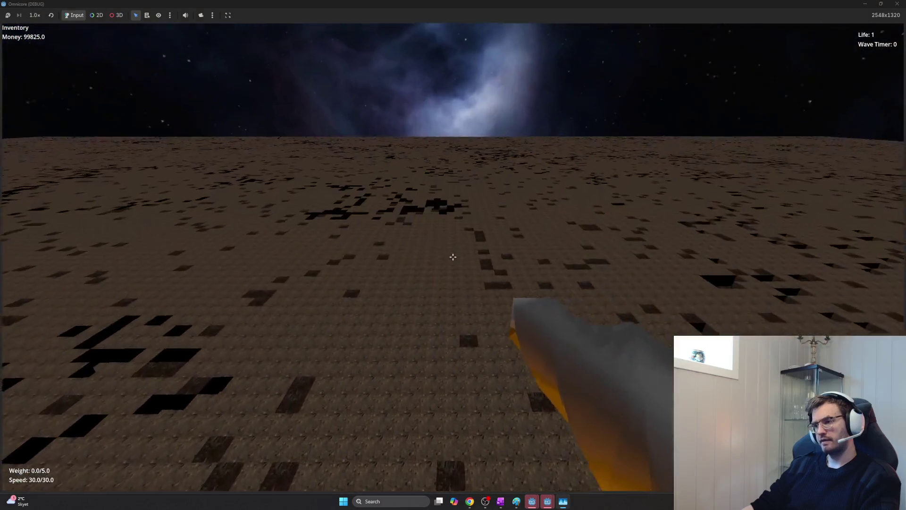
key(w)
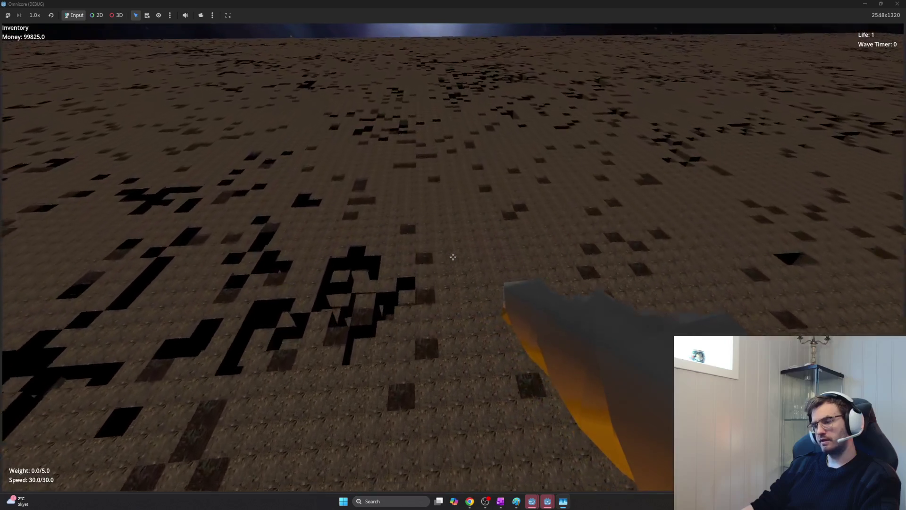
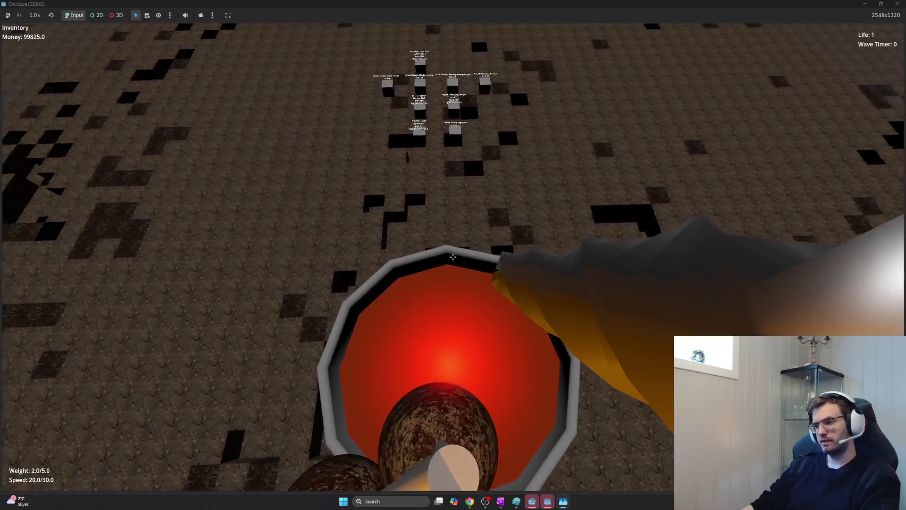
Step: Drop the carried rock into the red bowl, then drill a series of holes into the terrain ahead
click(453, 257)
click(452, 257)
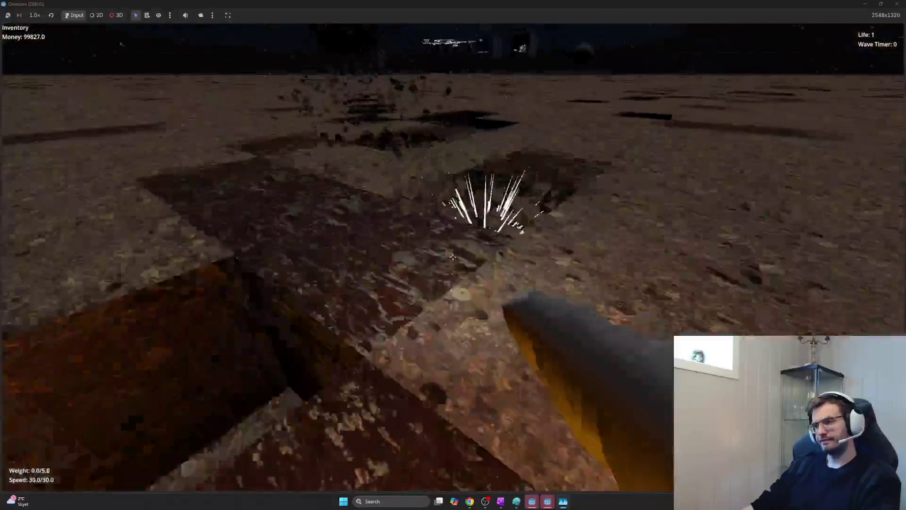
click(452, 257)
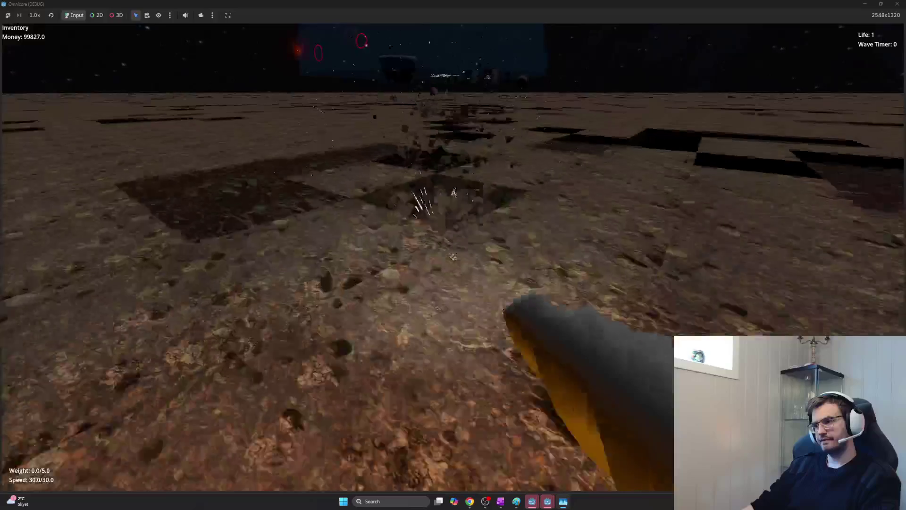
click(452, 256)
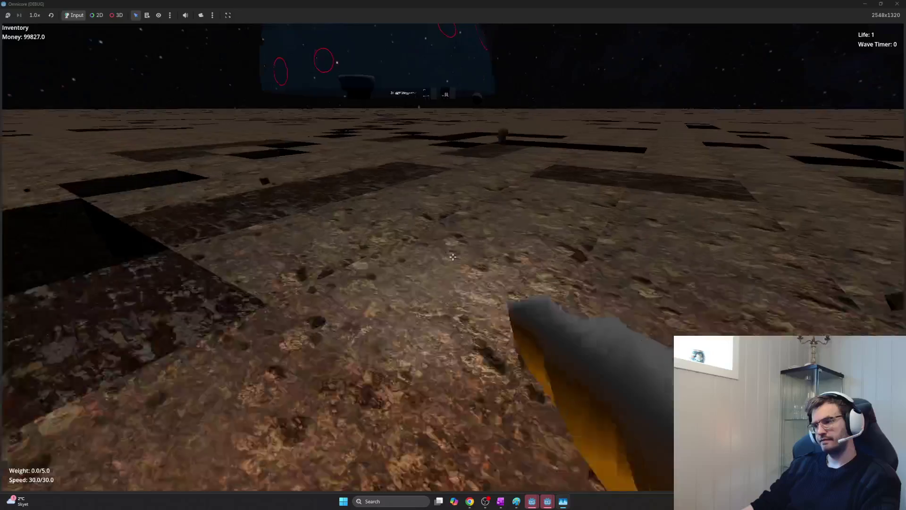
click(453, 257)
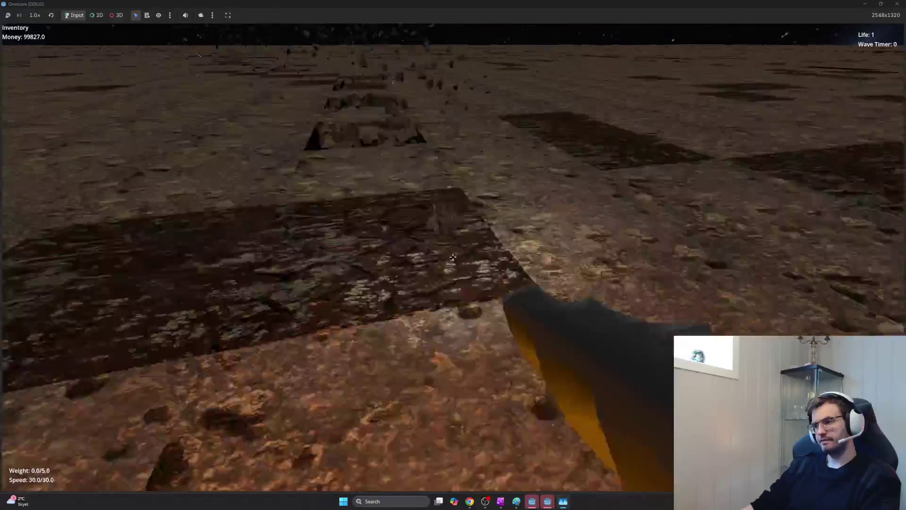
click(453, 257)
click(453, 256)
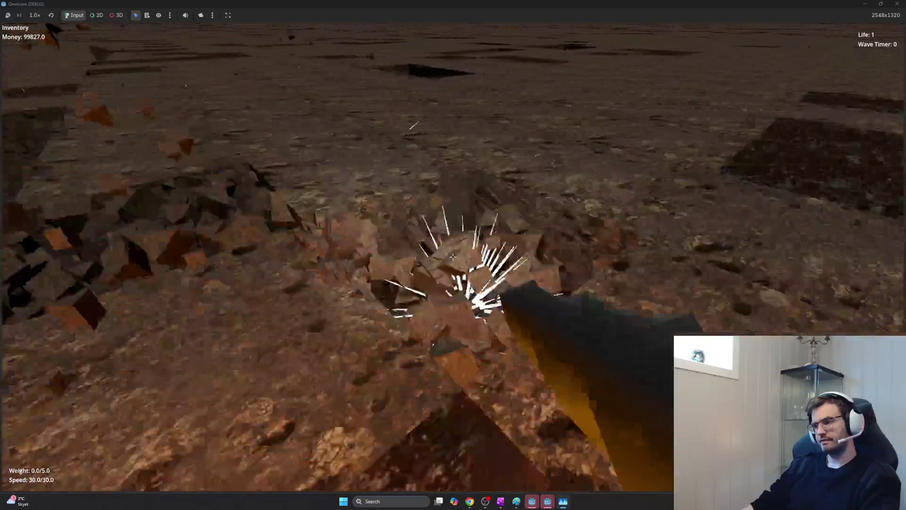
click(453, 257)
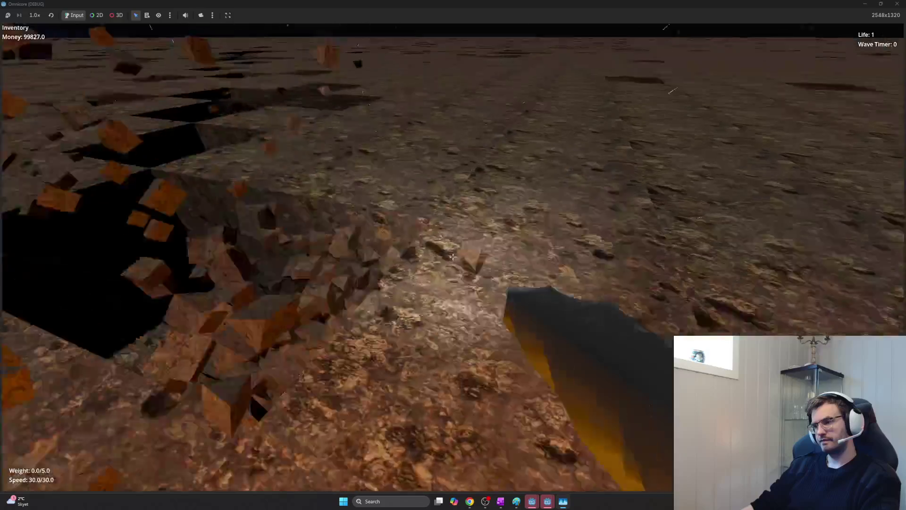
click(452, 256)
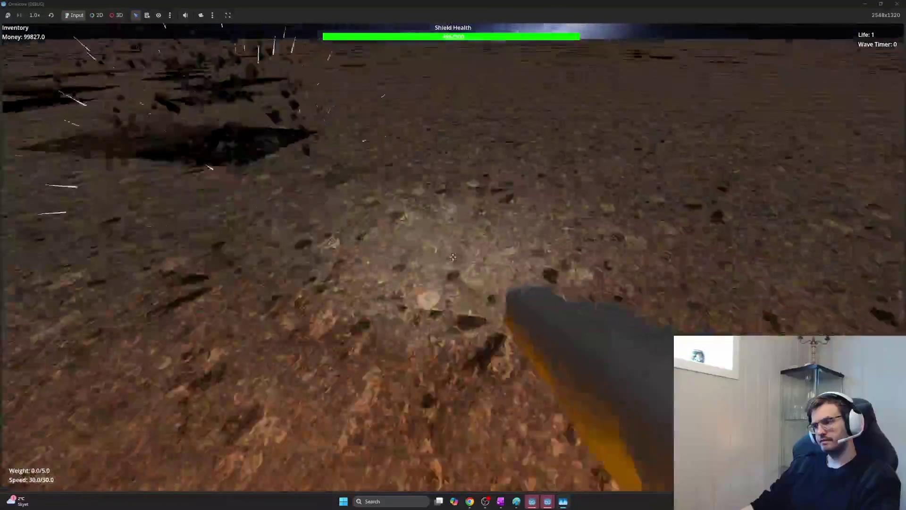
click(452, 257)
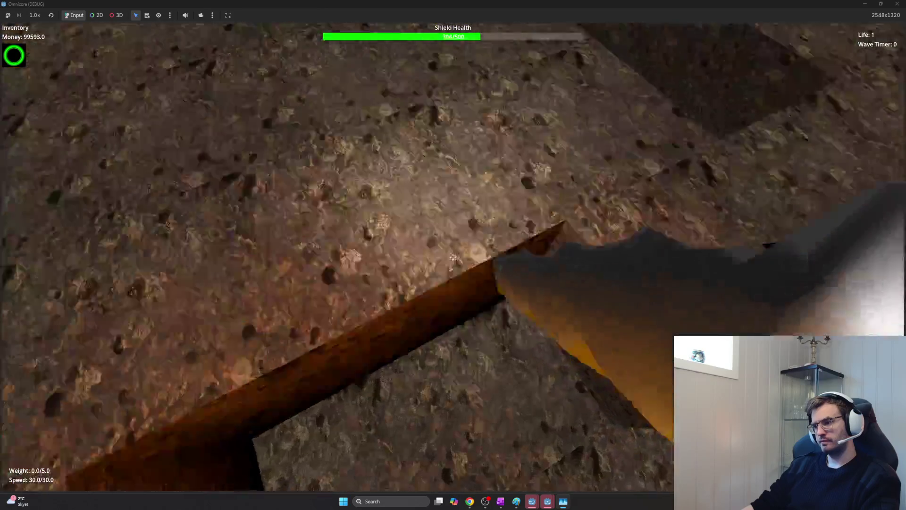
Step: Blast the rock below, fly up above the ground, then stop the game and open Task Manager
click(452, 257)
click(453, 257)
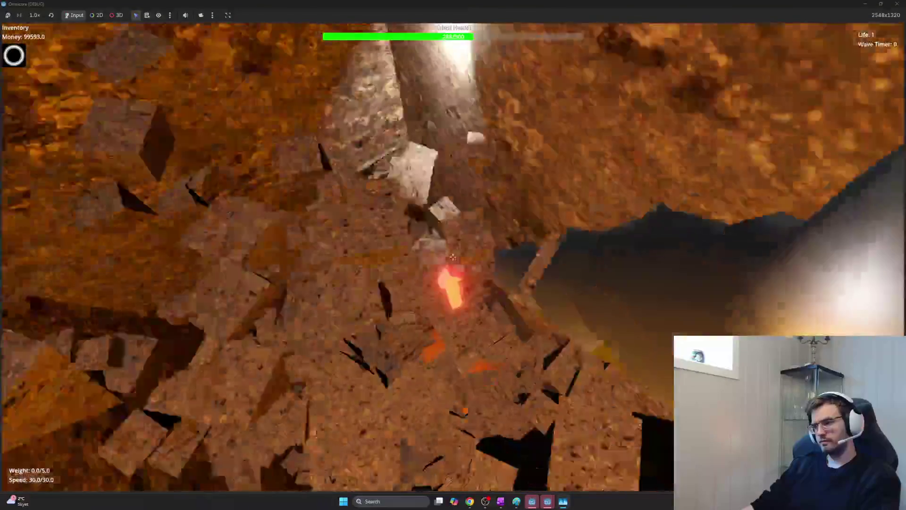
key(space)
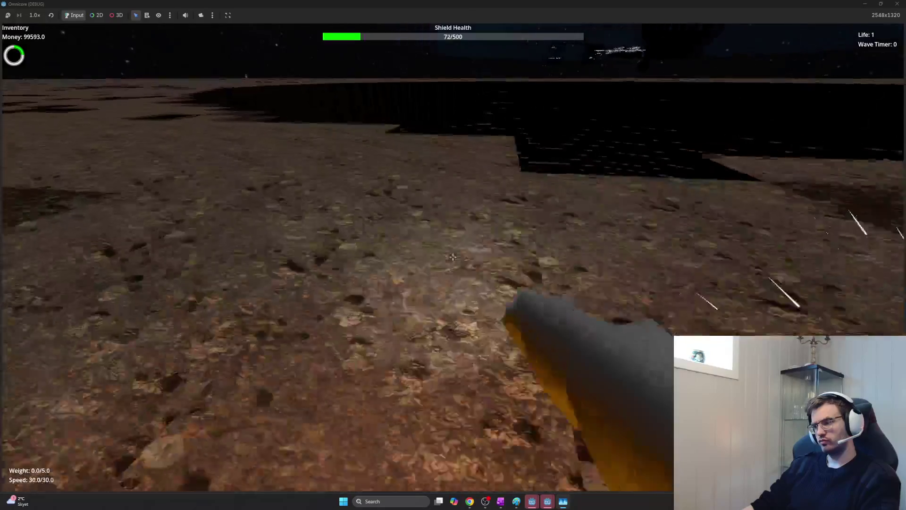
key(ctrl+shift+Escape)
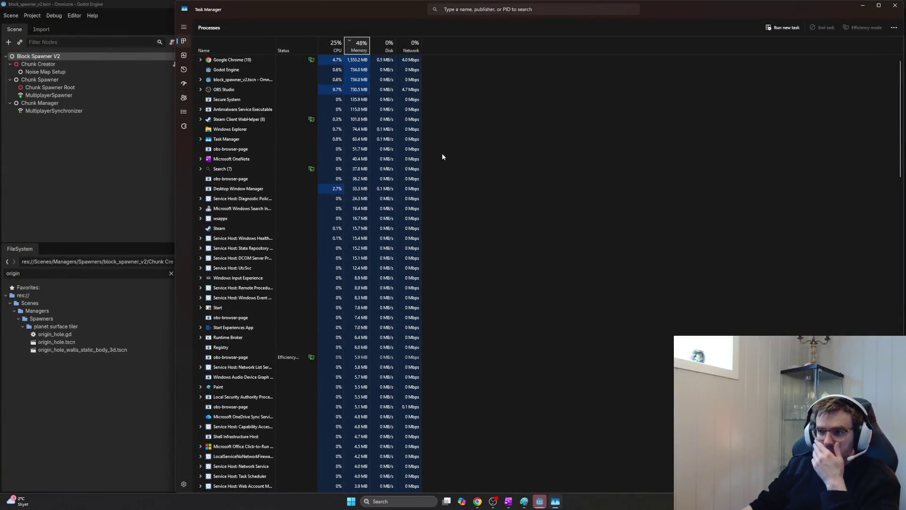
Step: Add triple-quote lines around the first chunk loop, with the 'No planet tiler start' comment
click(862, 7)
click(500, 256)
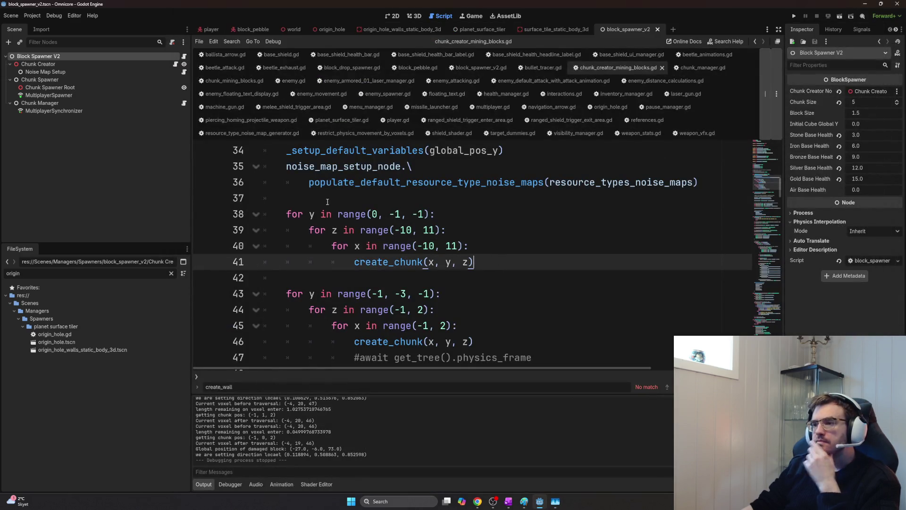
click(342, 200)
key(Return)
text(""" # Open world "")
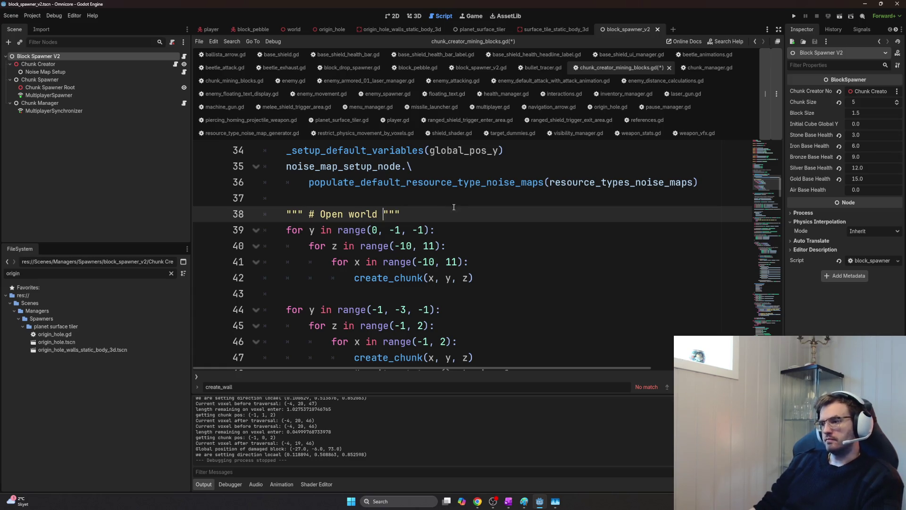
click(520, 282)
key(Return)
key(Return)
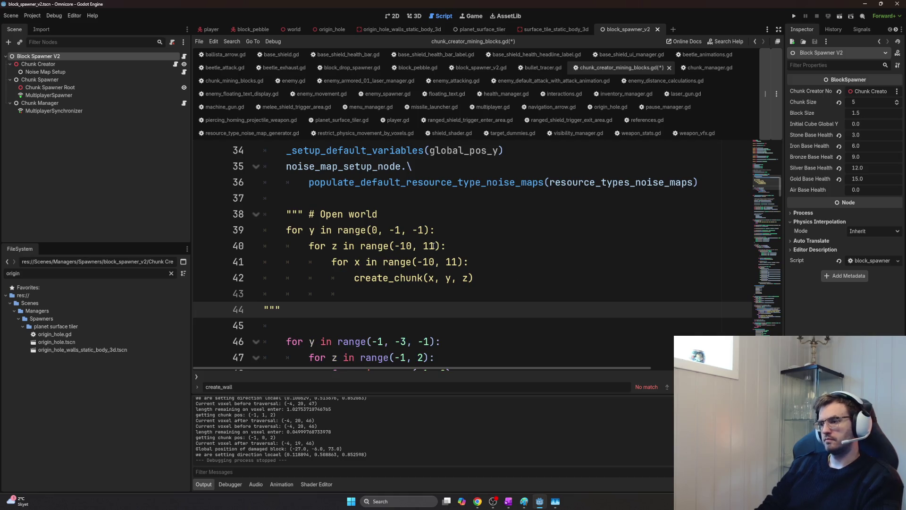
click(385, 214)
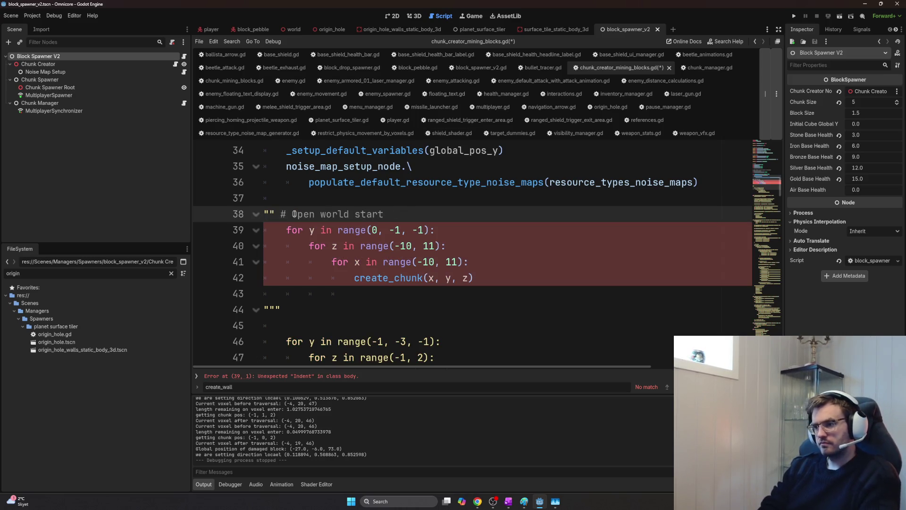
key(Return)
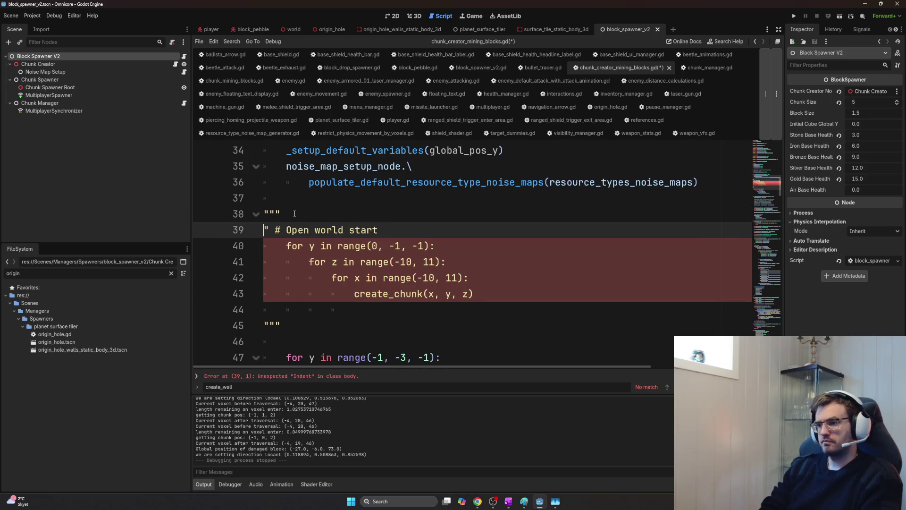
key(Delete)
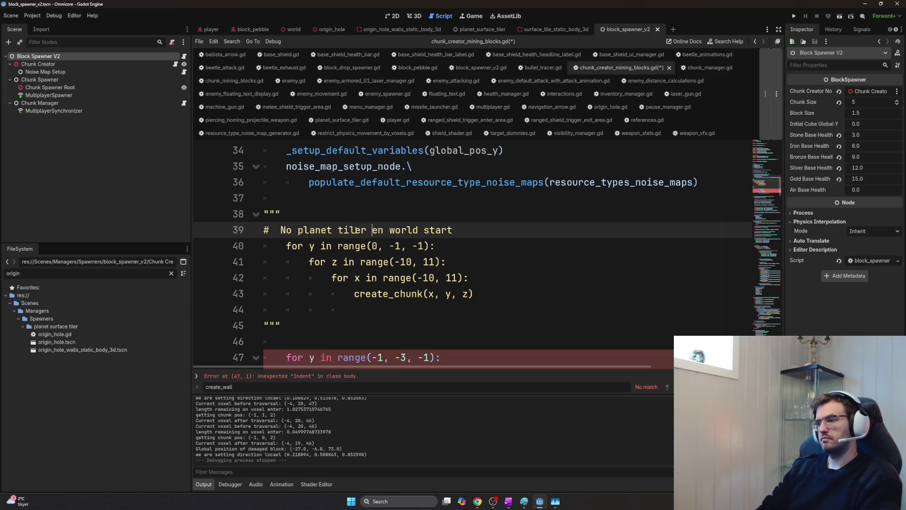
Step: Re-indent the quoted block on lines 38–45 to clear the indent error, and save the script
scroll(438, 273, down, 1)
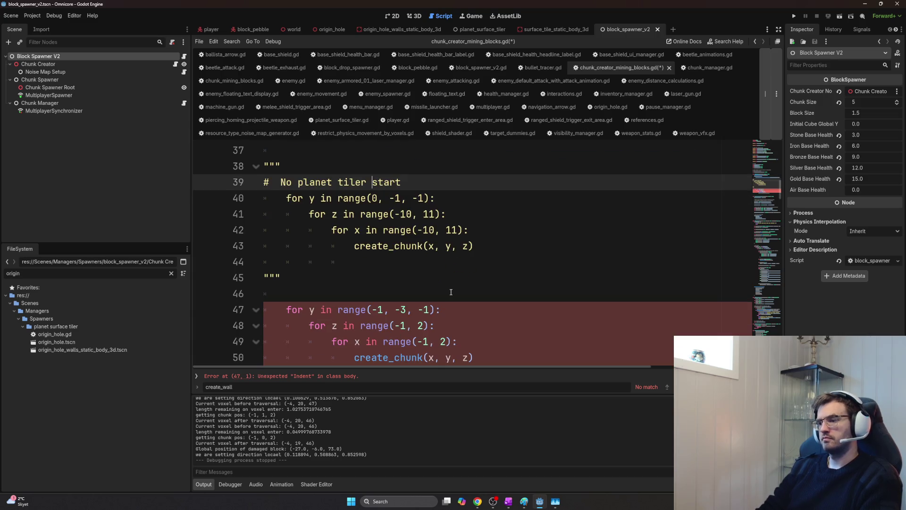
drag(283, 278, 264, 165)
key(Tab)
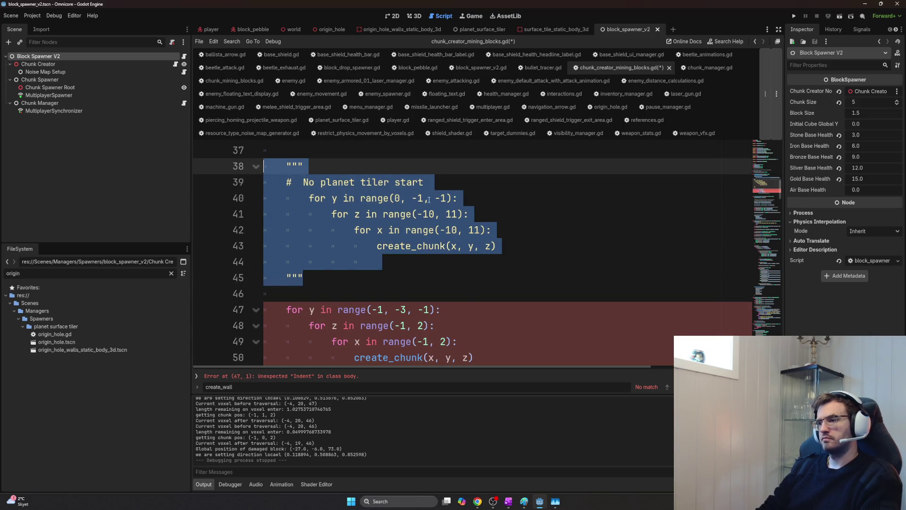
click(525, 217)
drag(517, 251, 264, 198)
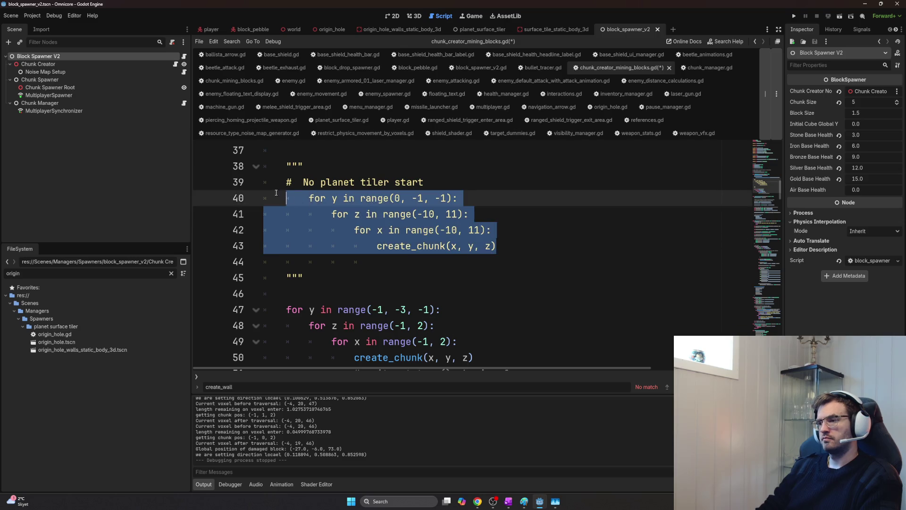
key(shift+Tab)
click(511, 203)
scroll(527, 247, up, 1)
key(ctrl+s)
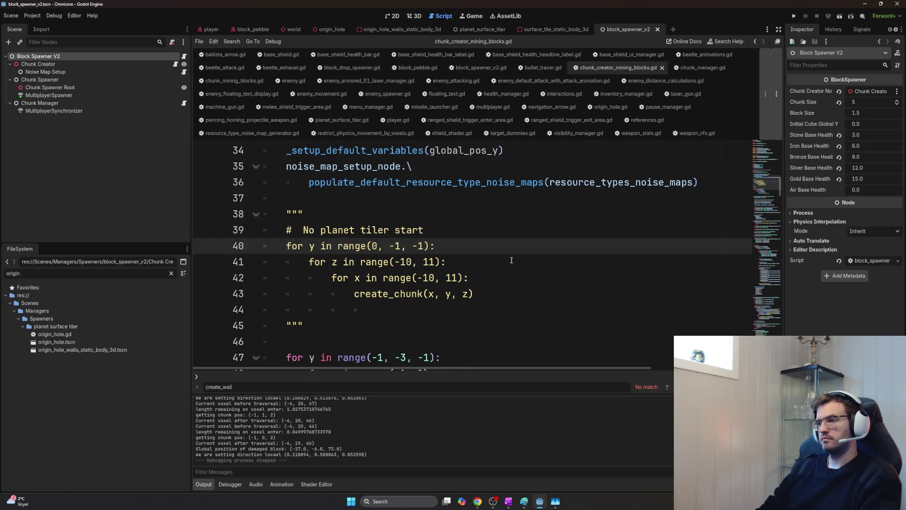
scroll(512, 262, up, 2)
scroll(515, 267, down, 5)
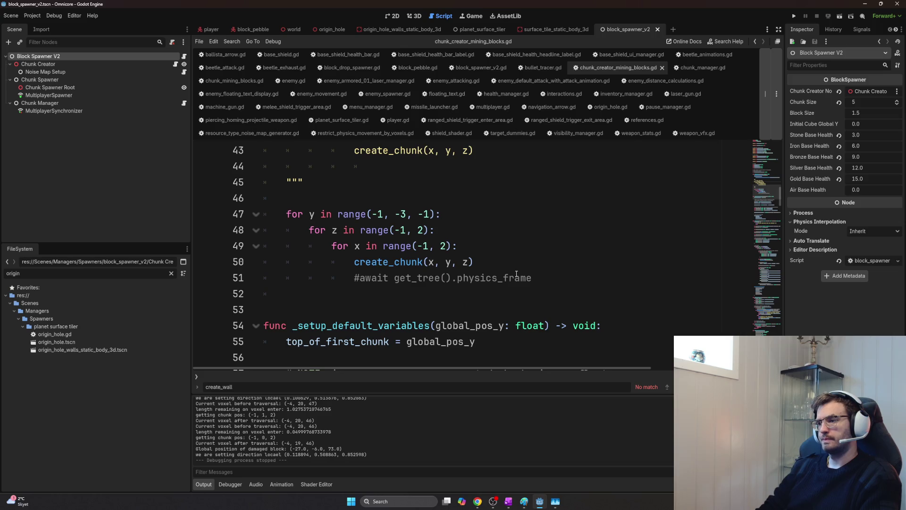
scroll(516, 274, up, 3)
scroll(516, 276, down, 1)
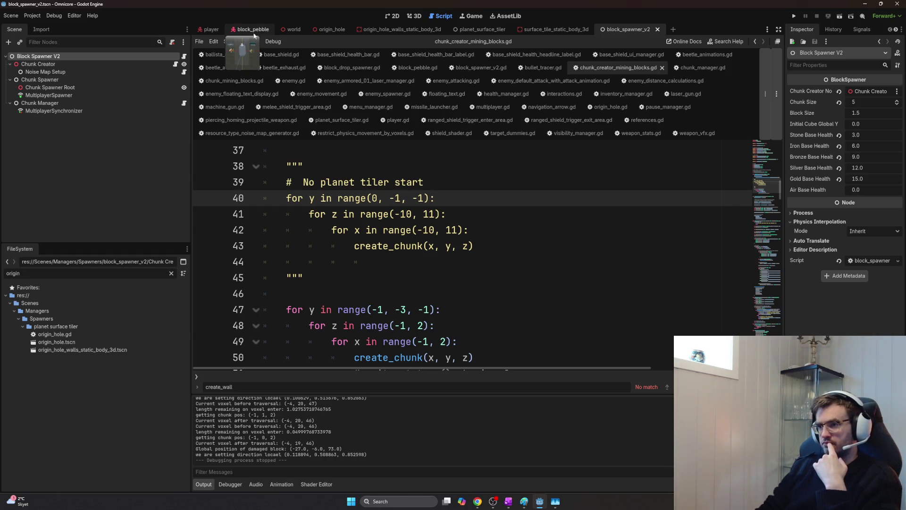
Step: Open planet_surface_tiler.gd in the script editor
click(211, 30)
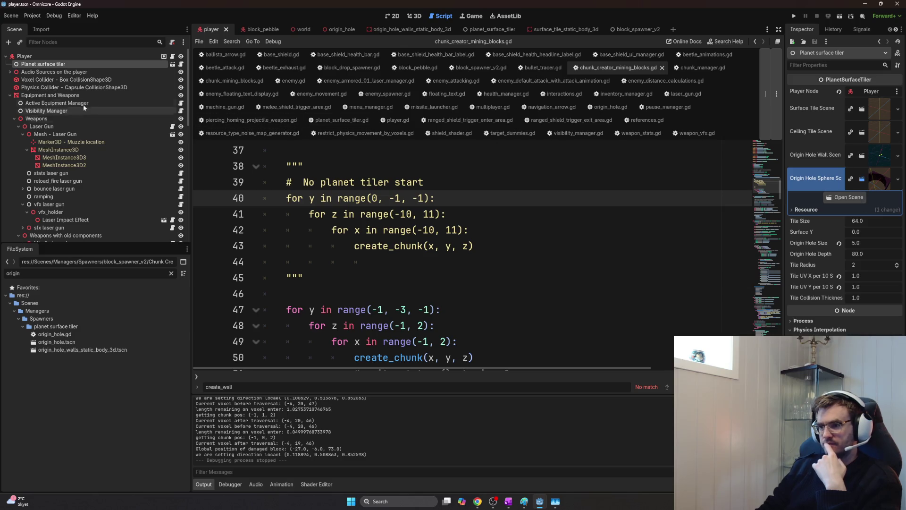
click(180, 64)
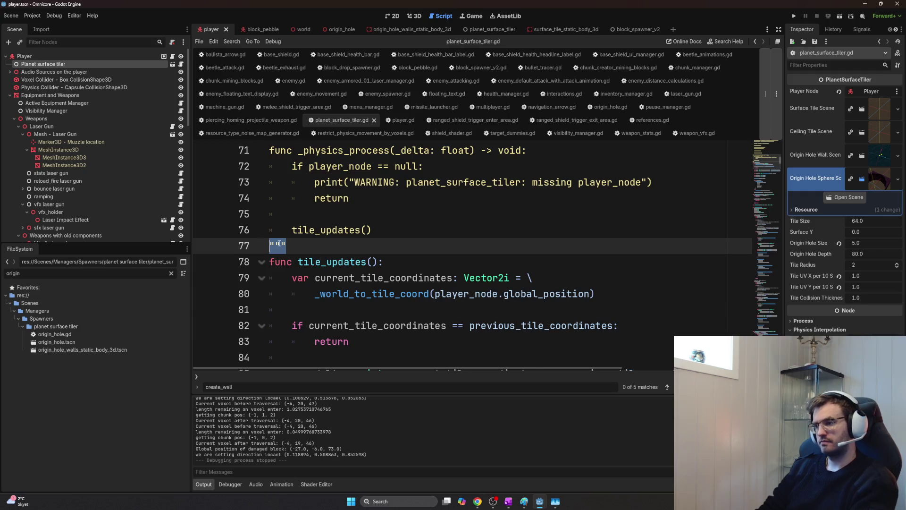
scroll(338, 254, up, 7)
scroll(337, 254, up, 2)
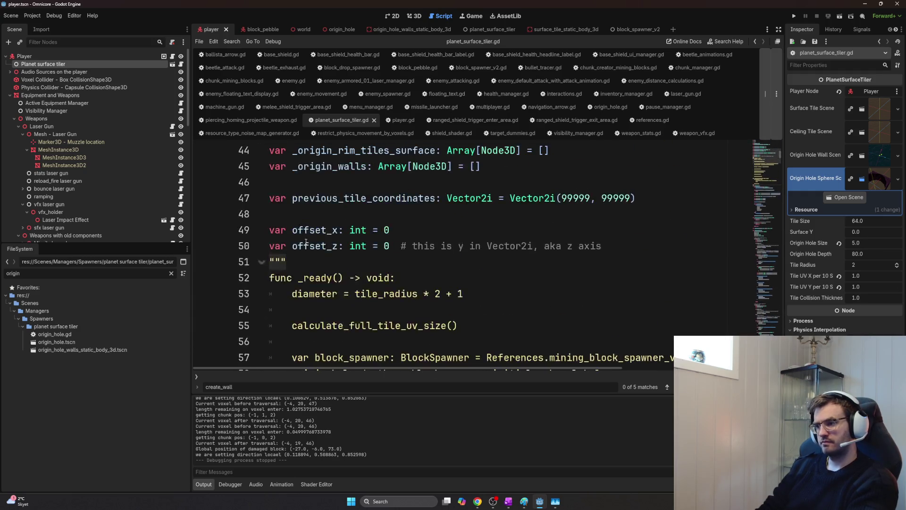
scroll(283, 258, down, 7)
Step: Insert triple quotes above _ready() in planet_surface_tiler.gd and save it
double_click(263, 261)
scroll(328, 268, up, 5)
click(287, 166)
text(""")
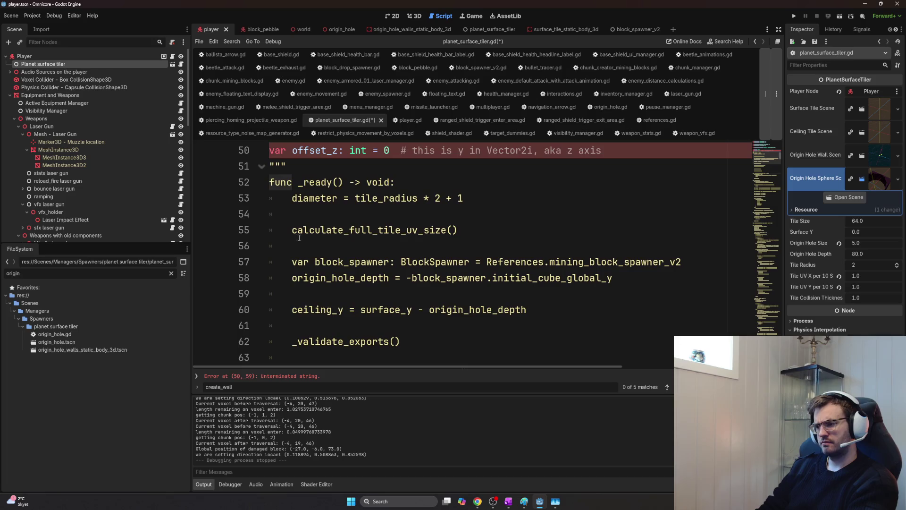
click(312, 165)
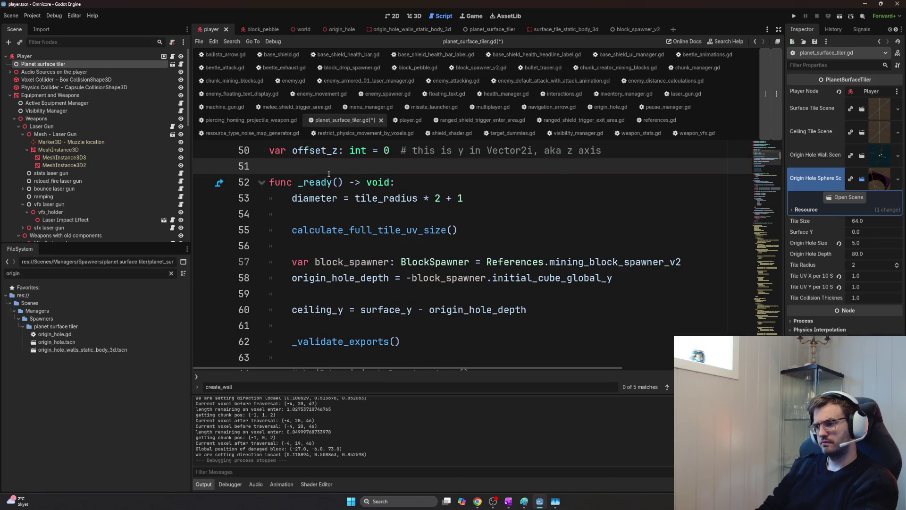
click(520, 219)
key(ctrl+s)
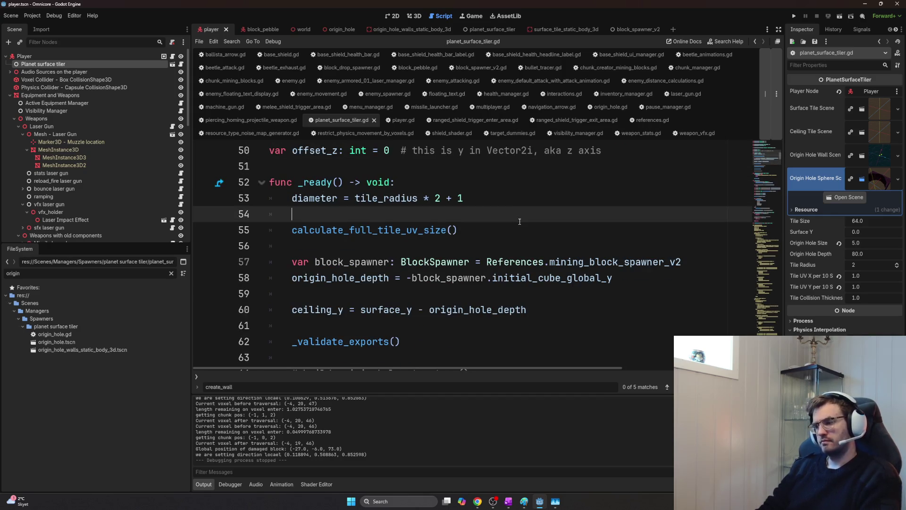
Step: Jump to _build_origin_hole_sphere and read through the origin-hole wall creation code
scroll(542, 278, down, 4)
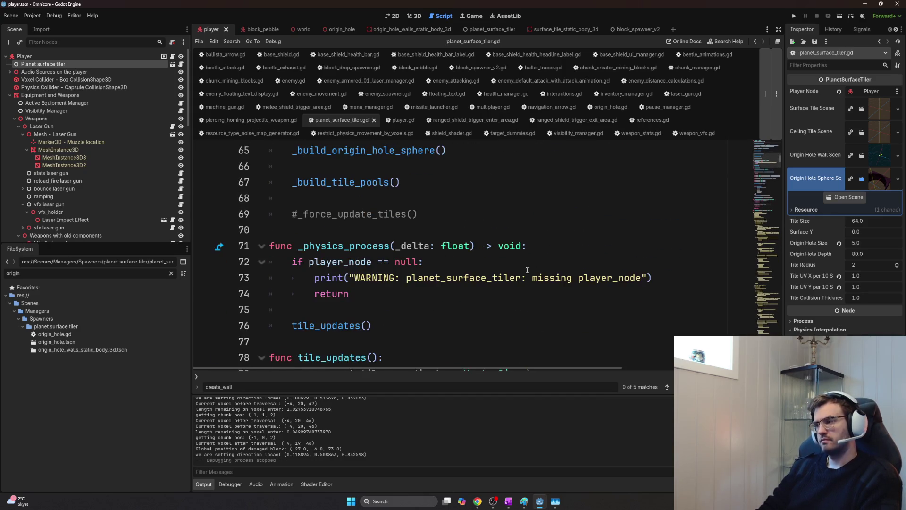
scroll(526, 269, down, 3)
scroll(521, 269, up, 4)
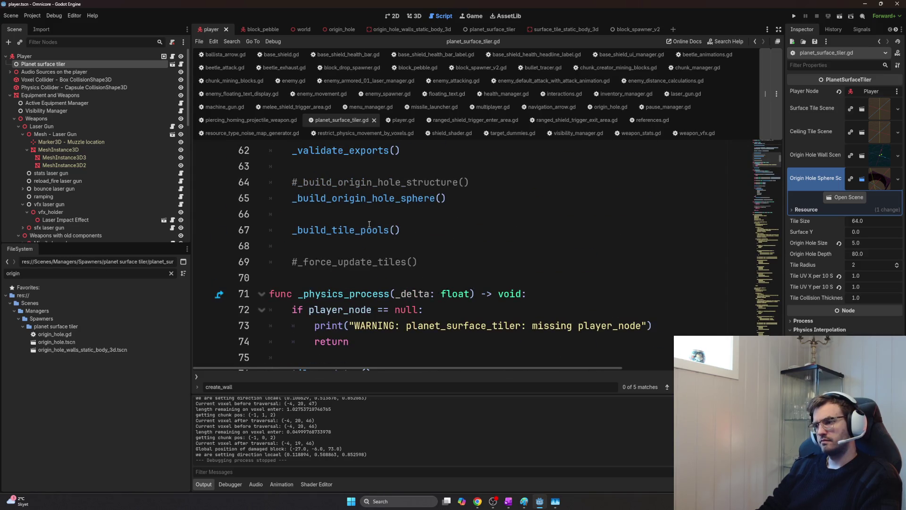
ctrl+click(351, 198)
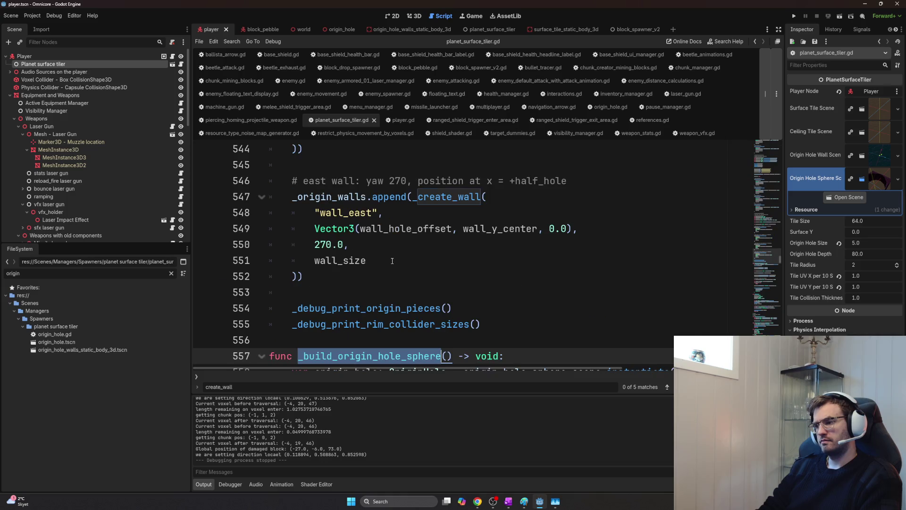
scroll(392, 261, down, 2)
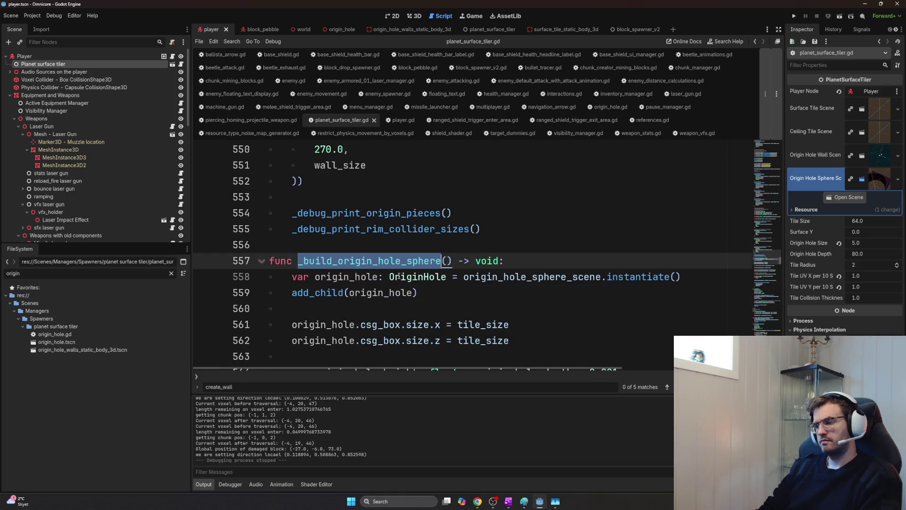
scroll(398, 273, down, 3)
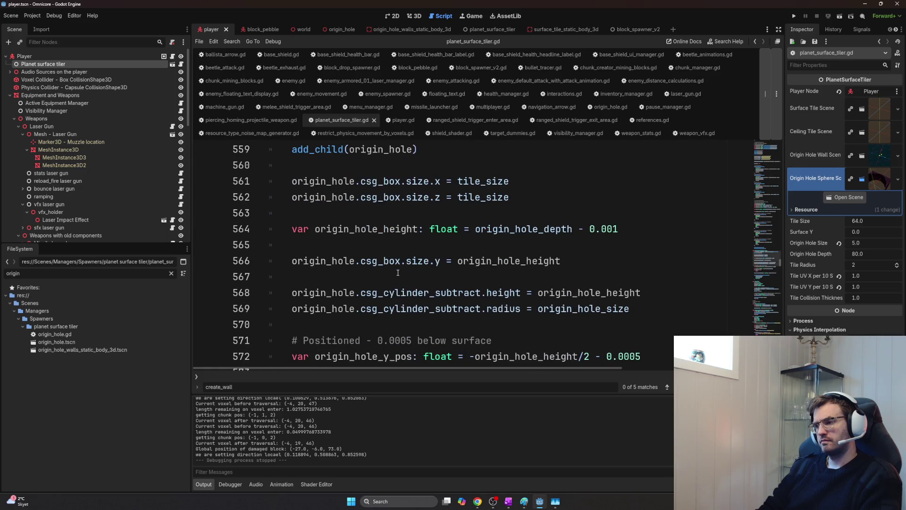
scroll(397, 273, up, 8)
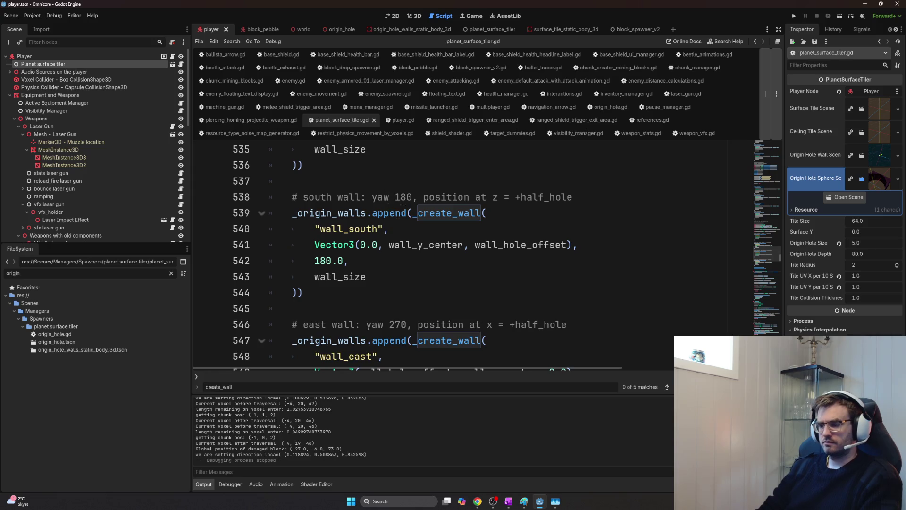
Step: Open GameDev > Godot > Godot Projects > Omnicore in File Explorer
key(super)
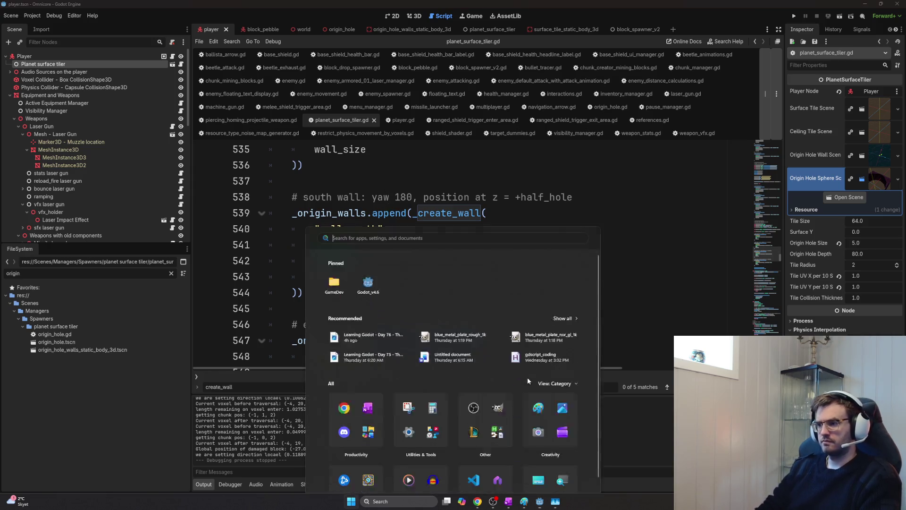
click(349, 242)
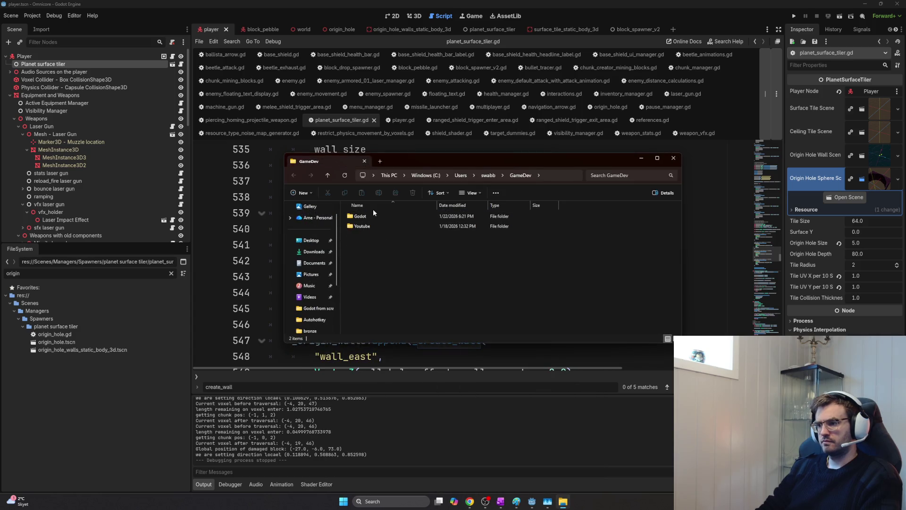
double_click(372, 213)
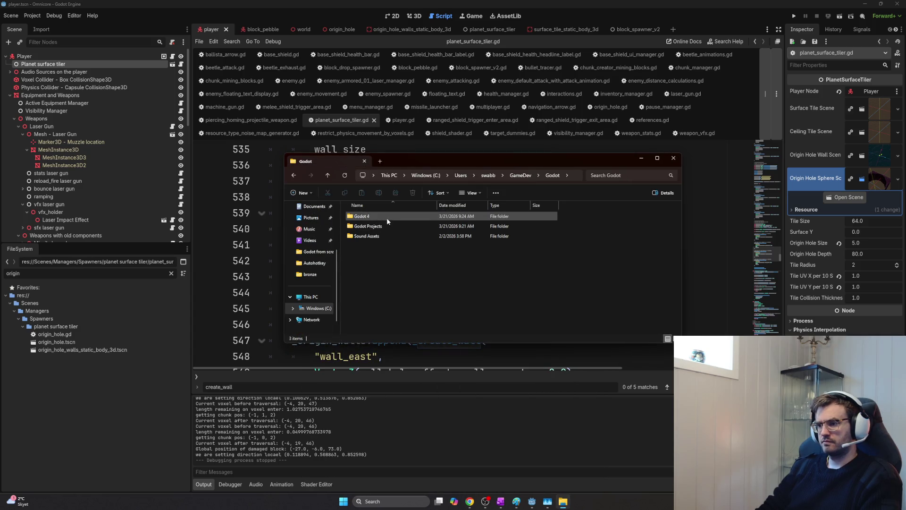
double_click(389, 217)
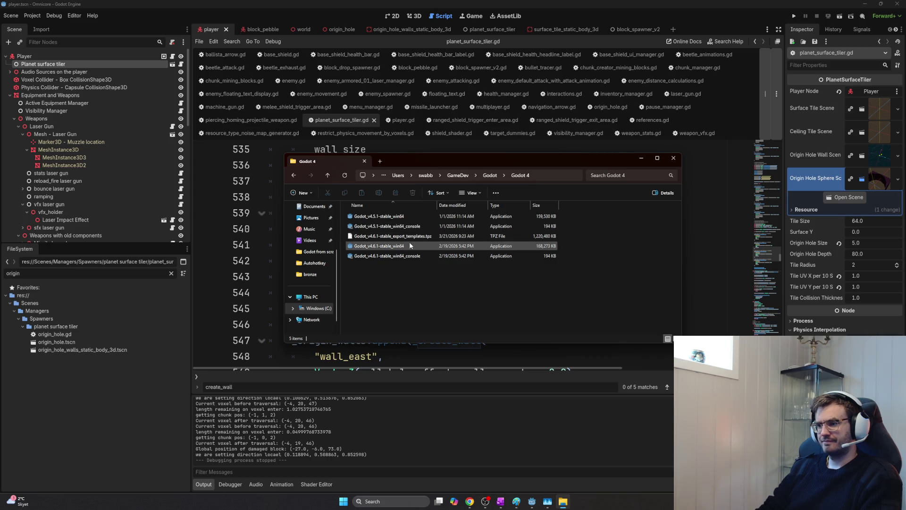
key(alt+Left)
click(390, 229)
double_click(389, 229)
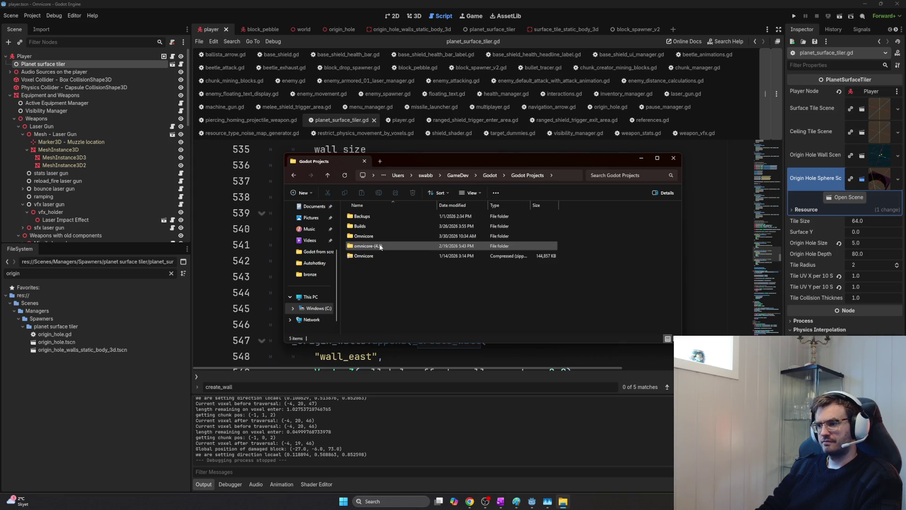
double_click(367, 246)
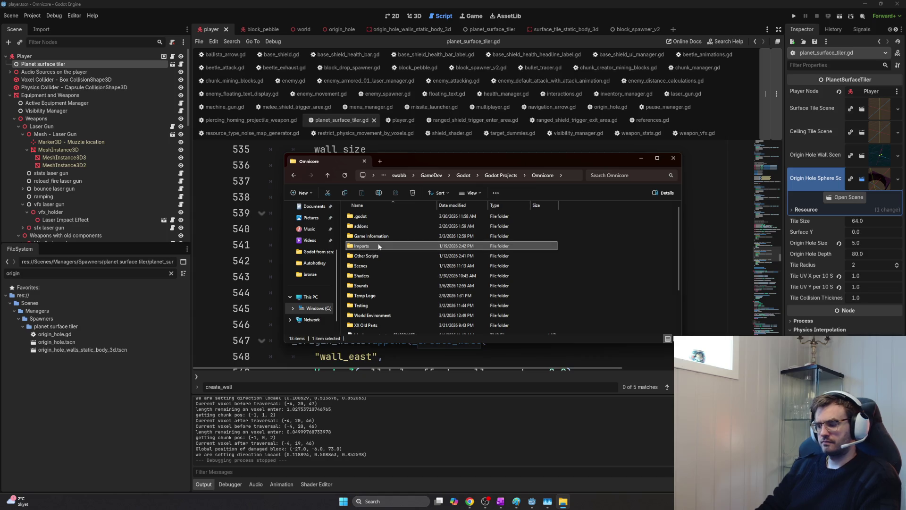
Step: Go into Omnicore's Scenes folder and look through the Player folder
key(End)
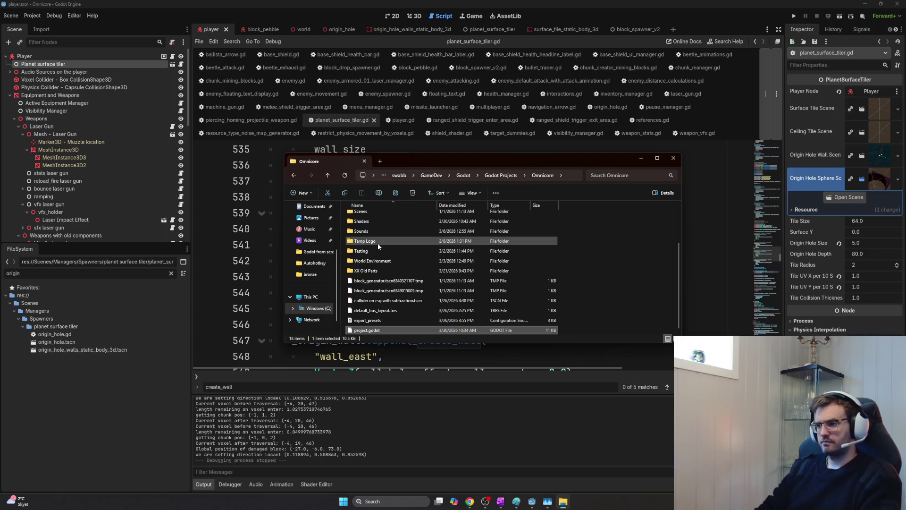
scroll(378, 242, up, 2)
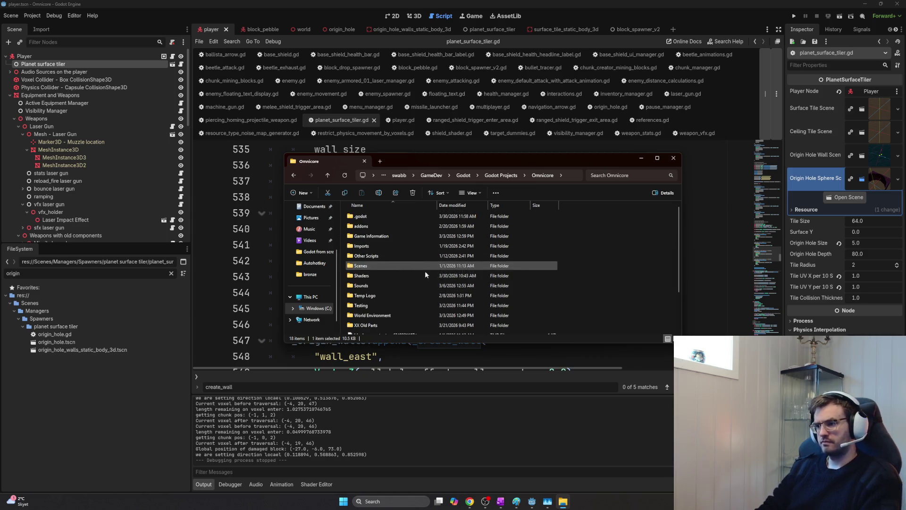
double_click(378, 266)
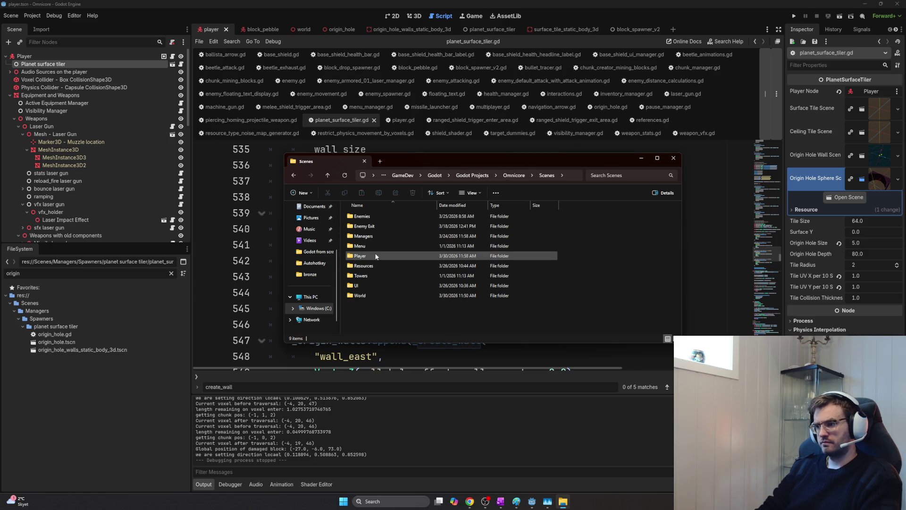
double_click(375, 257)
click(383, 226)
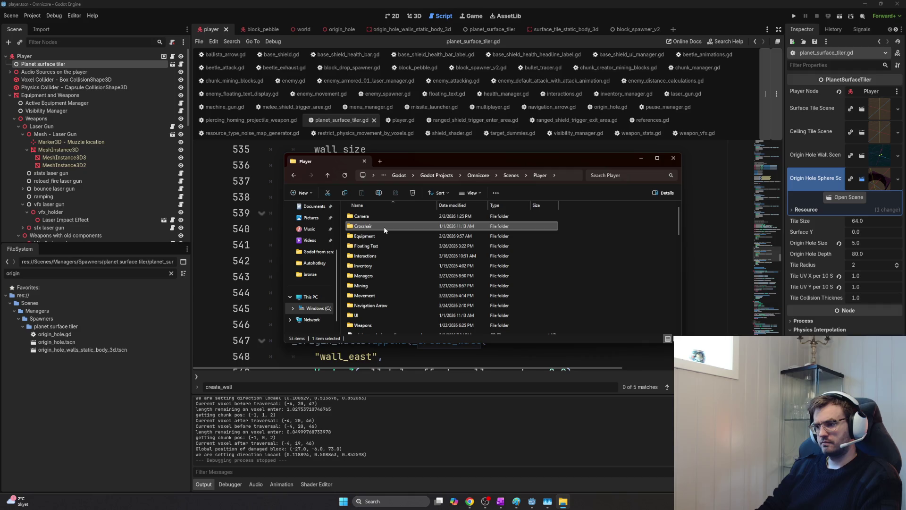
scroll(394, 259, down, 1)
scroll(397, 272, up, 1)
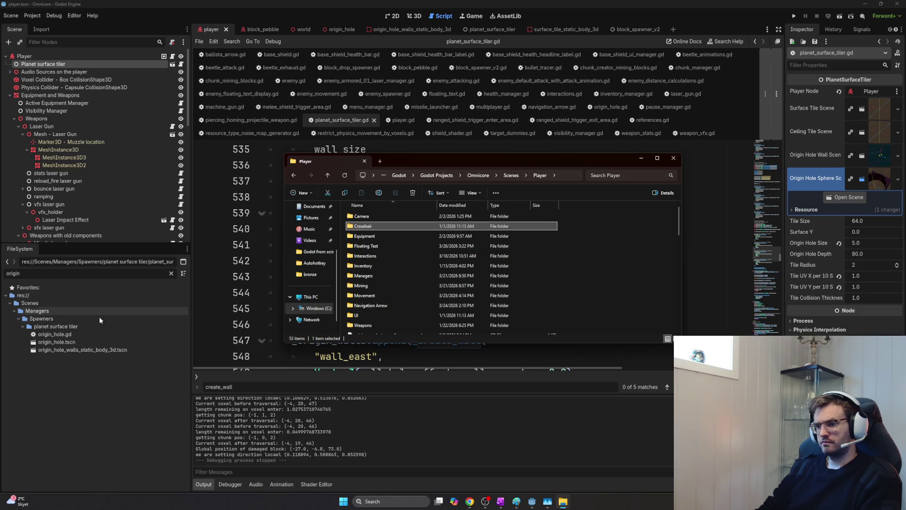
key(alt+Left)
Step: Open Scenes > Managers > Spawners > planet surface tiler folder
double_click(373, 237)
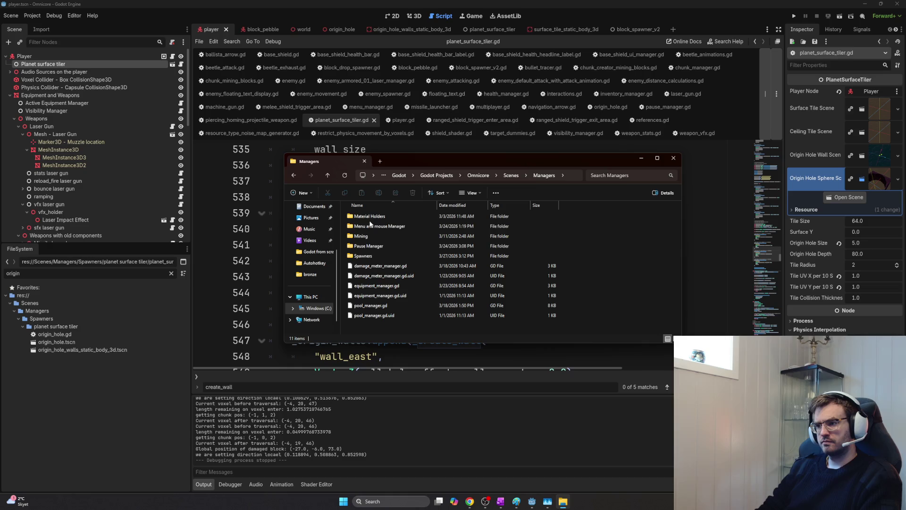
double_click(373, 255)
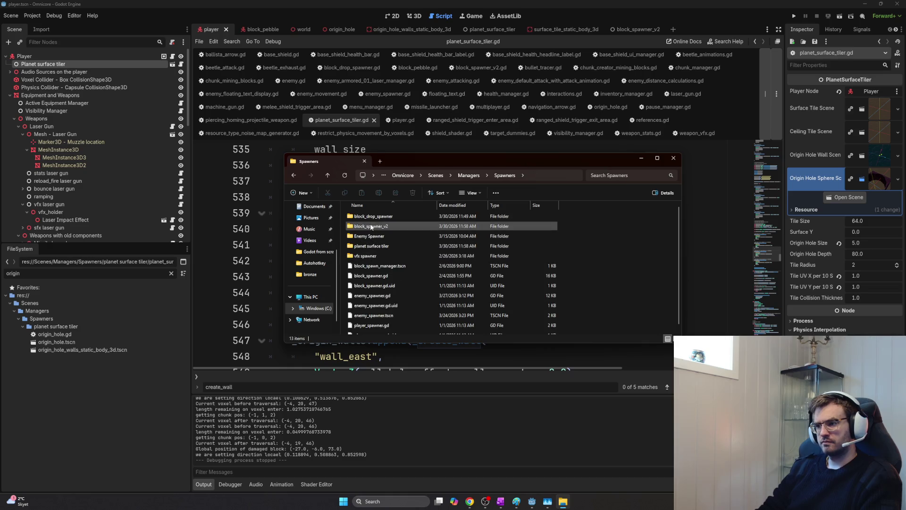
click(383, 257)
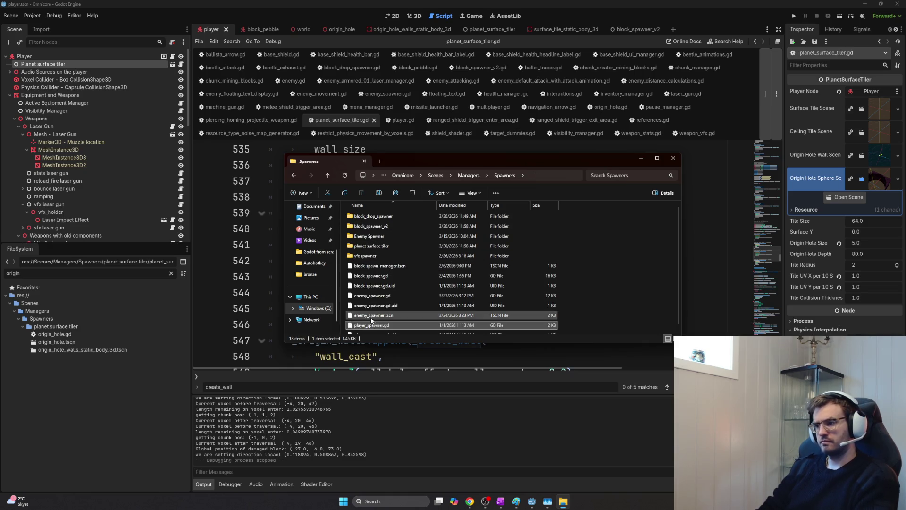
scroll(377, 324, down, 1)
scroll(377, 324, up, 1)
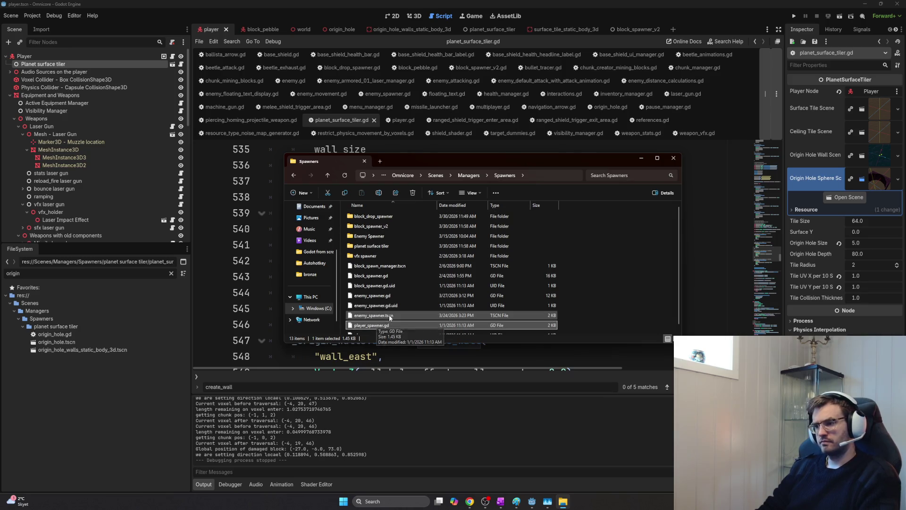
double_click(369, 246)
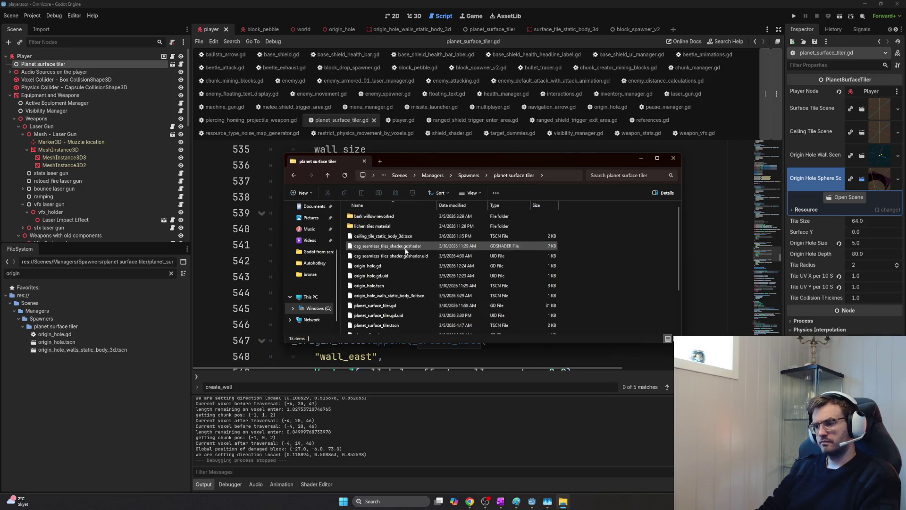
scroll(430, 289, down, 2)
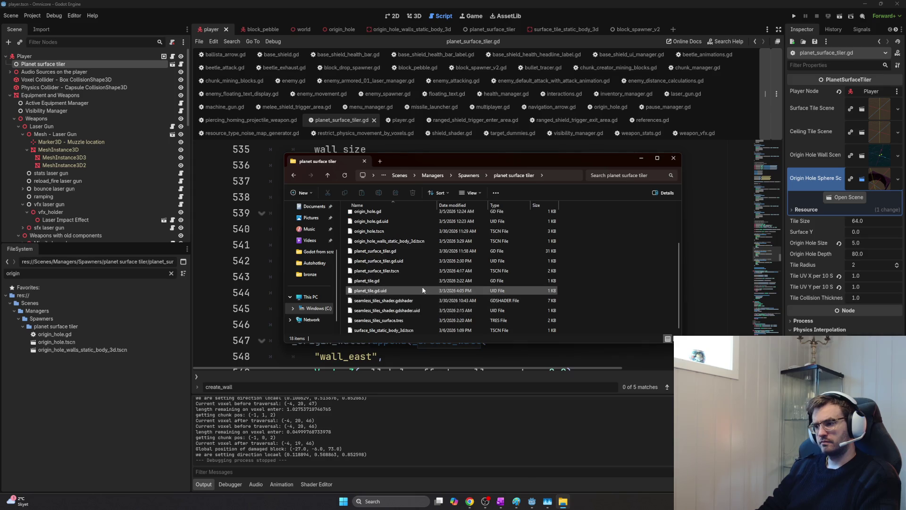
scroll(440, 309, up, 2)
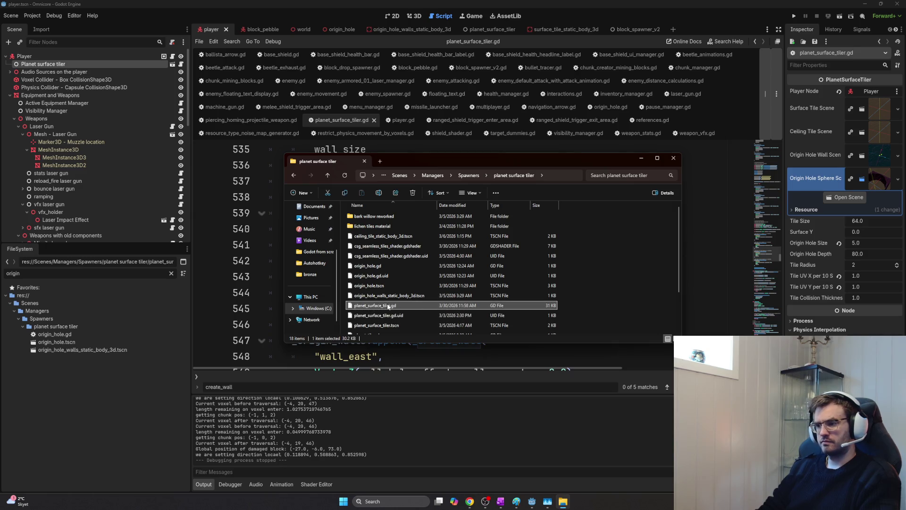
Step: Pick up planet_surface_tiler.gd, then switch to the browser window
mouse_move(446, 309)
mouse_down()
mouse_move(481, 321)
mouse_move(471, 311)
mouse_up()
key(alt+Tab)
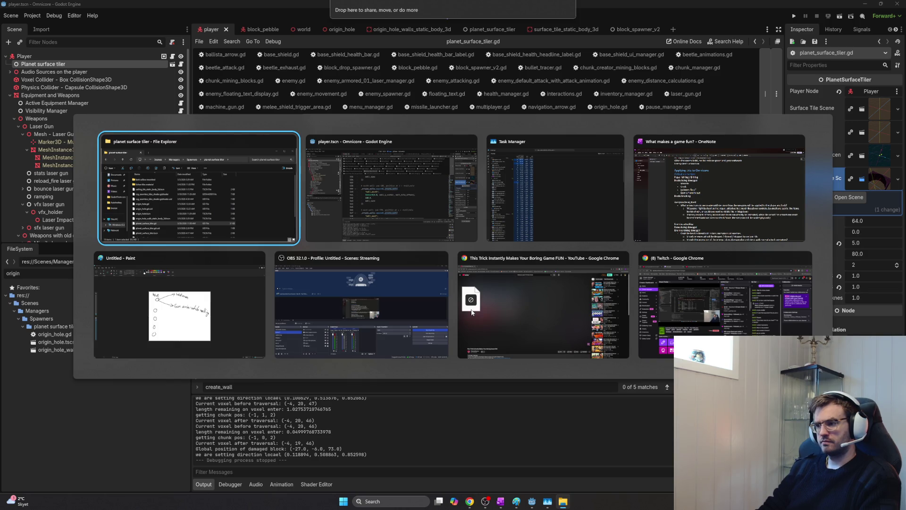
drag(471, 311, 508, 315)
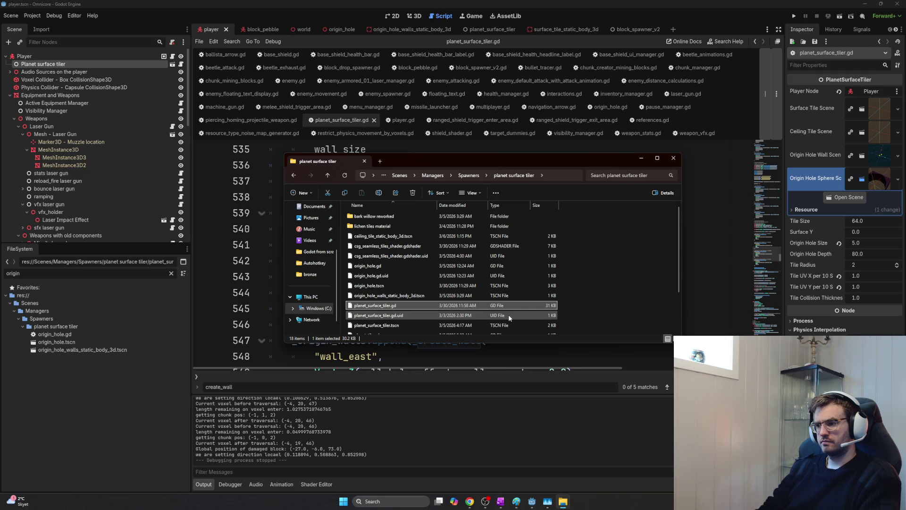
key(alt+Tab)
key(Tab)
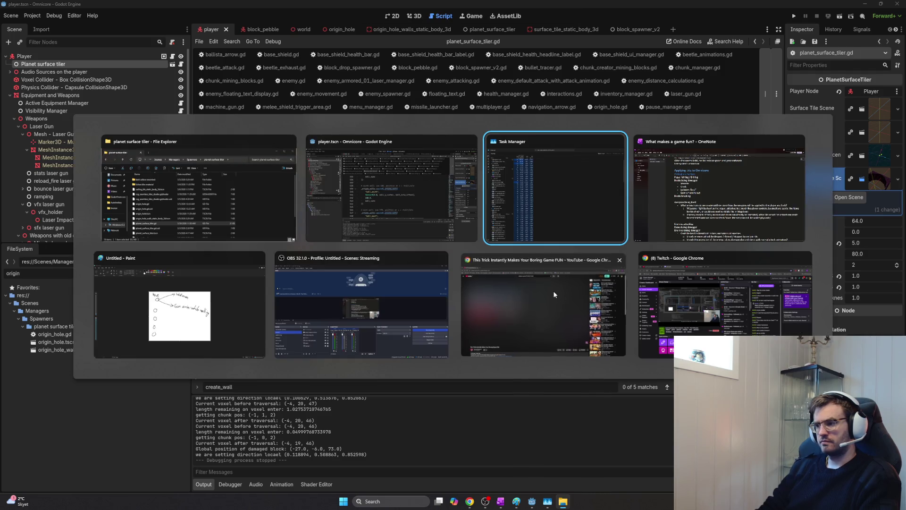
click(554, 295)
Step: Load chatgpt.com in a new tab and attach planet_surface_tiler.gd to the prompt
key(ctrl+t)
text(ch)
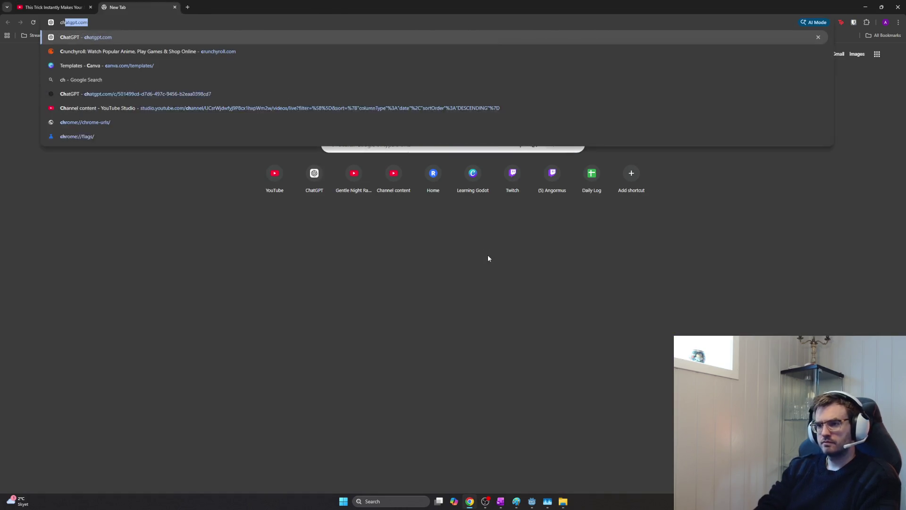
key(Return)
key(alt+Tab)
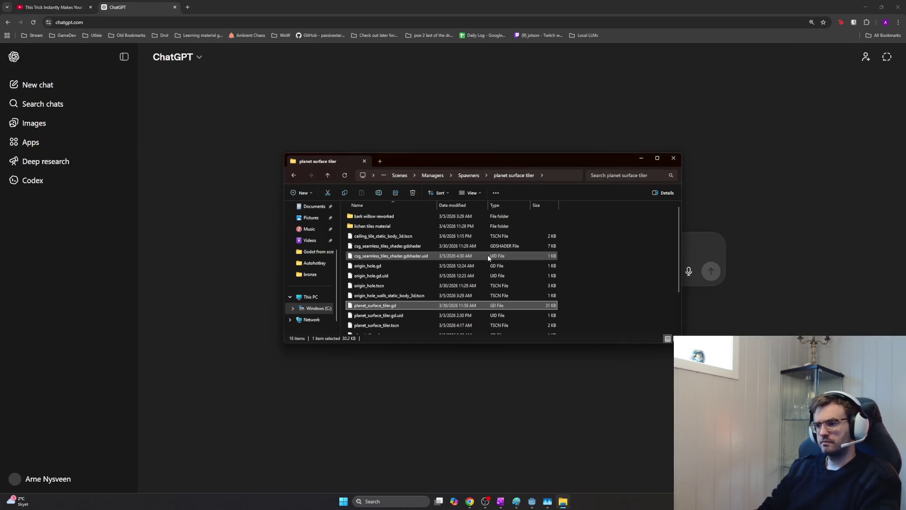
click(377, 301)
mouse_move(378, 301)
mouse_down()
mouse_move(319, 295)
mouse_move(295, 271)
mouse_move(403, 262)
mouse_move(457, 99)
mouse_up()
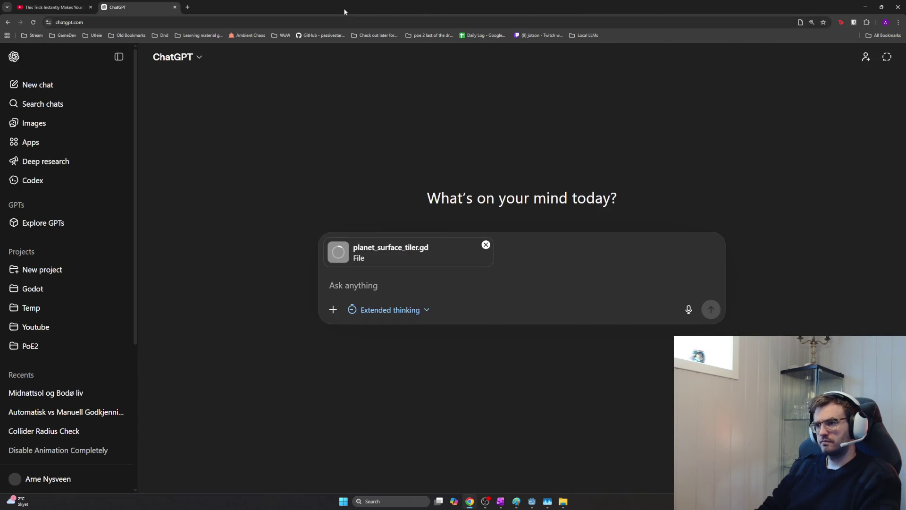
Step: Check the Godot editor, then return to ChatGPT and maximize its window
key(alt+Tab)
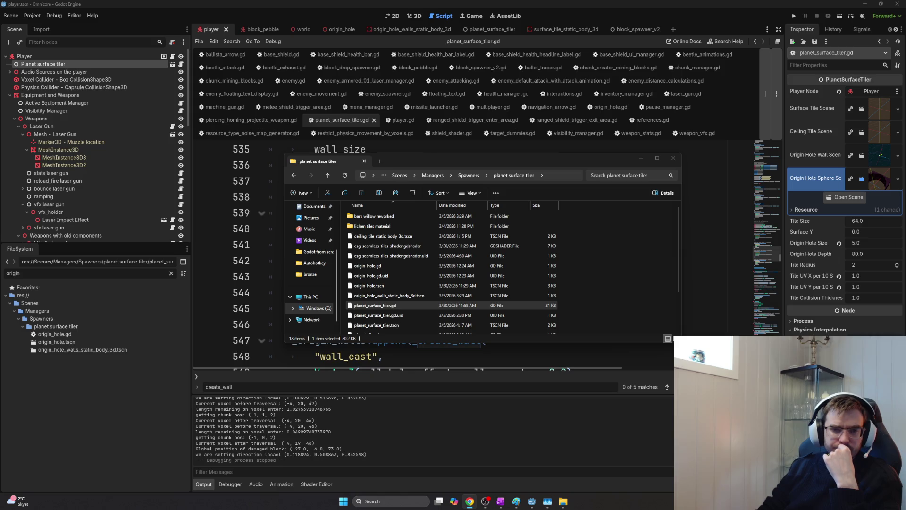
key(alt+Tab)
double_click(417, 163)
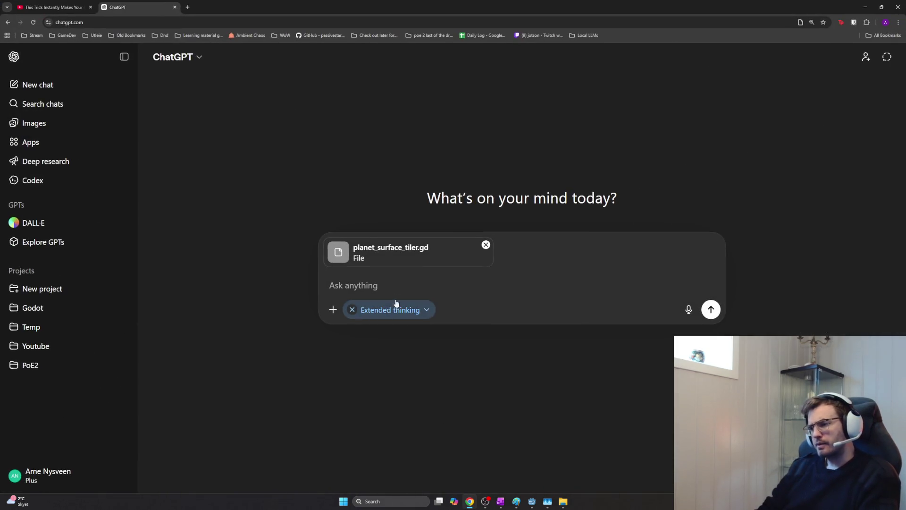
Step: Type the opening of the bug report about flipping the character model's rotation, ending 'either with'
click(406, 282)
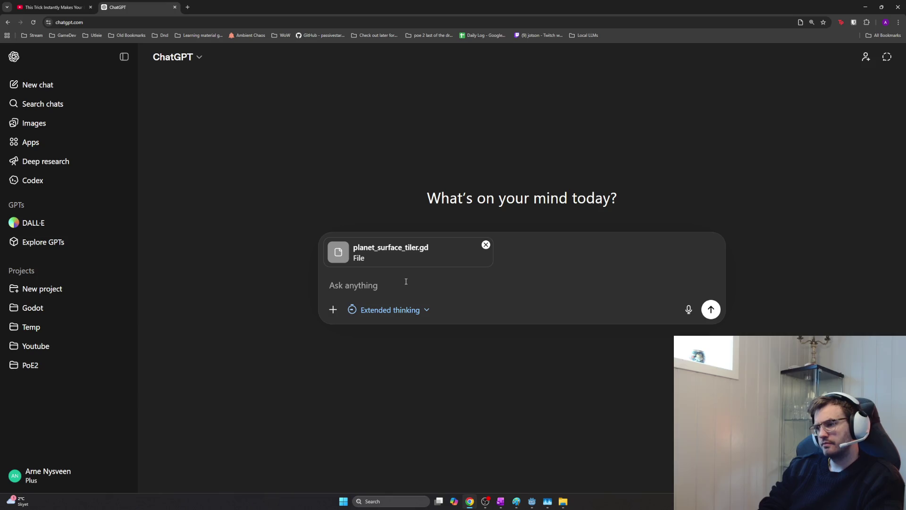
text(I'm experienc)
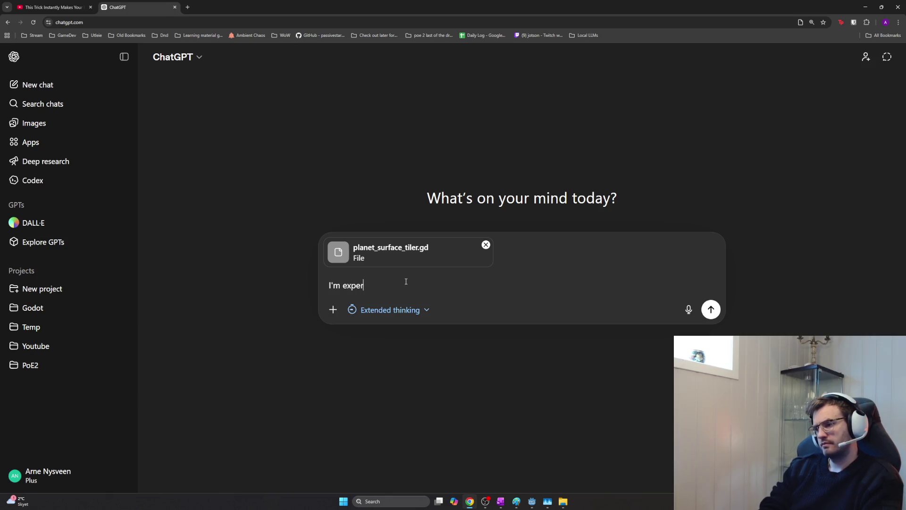
text(ing a weird bug)
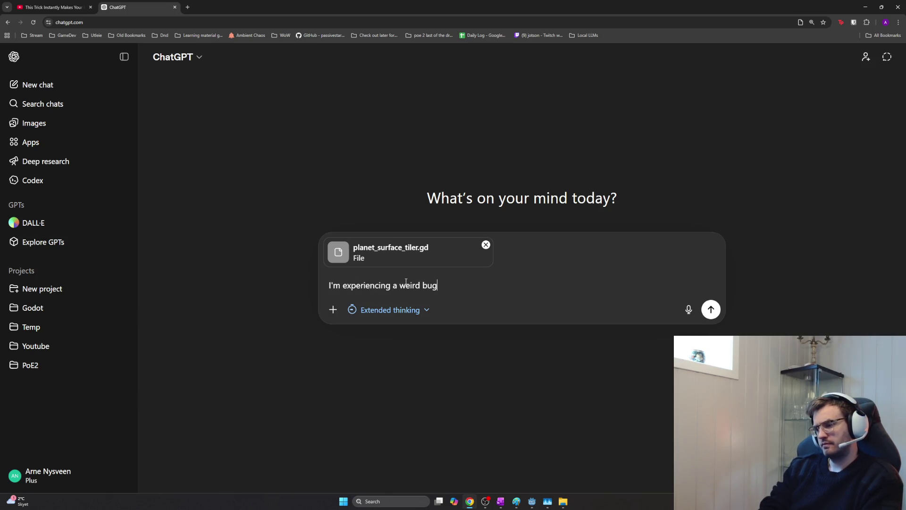
text(where if )
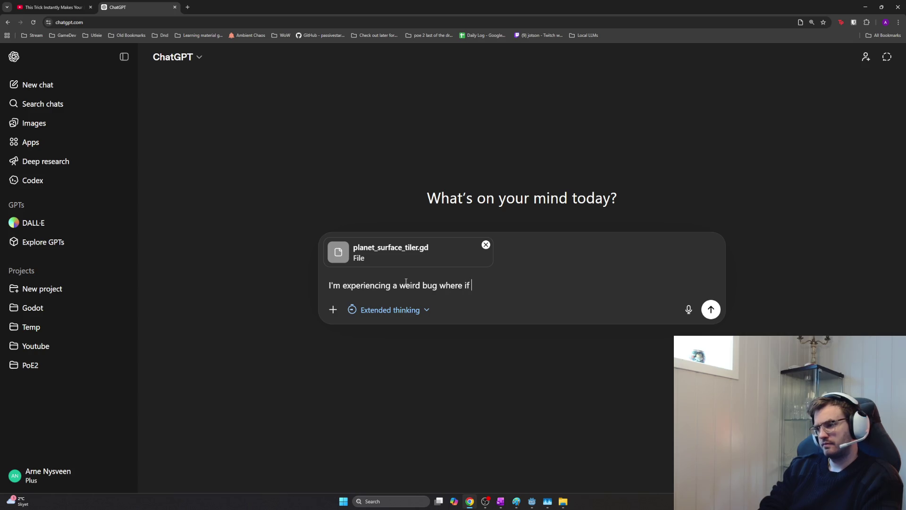
text( flip the rotat)
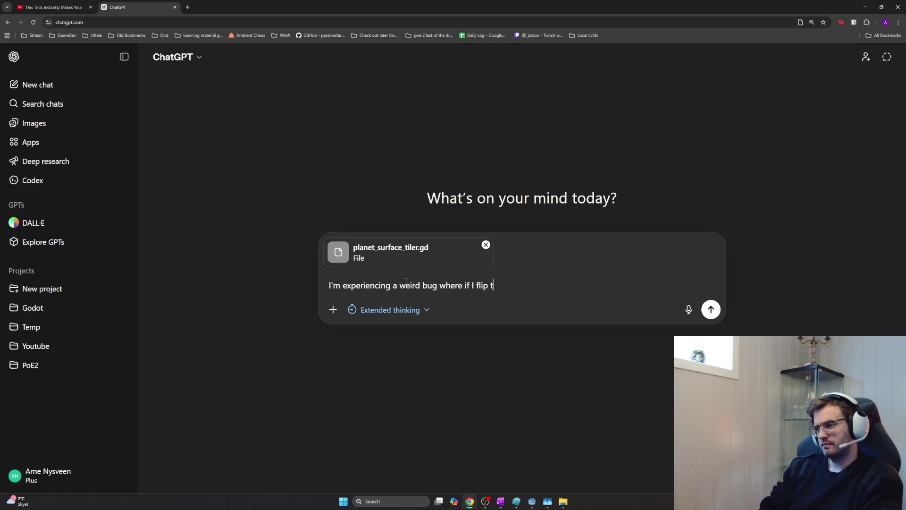
text(ion of the character )
text(model while a peb)
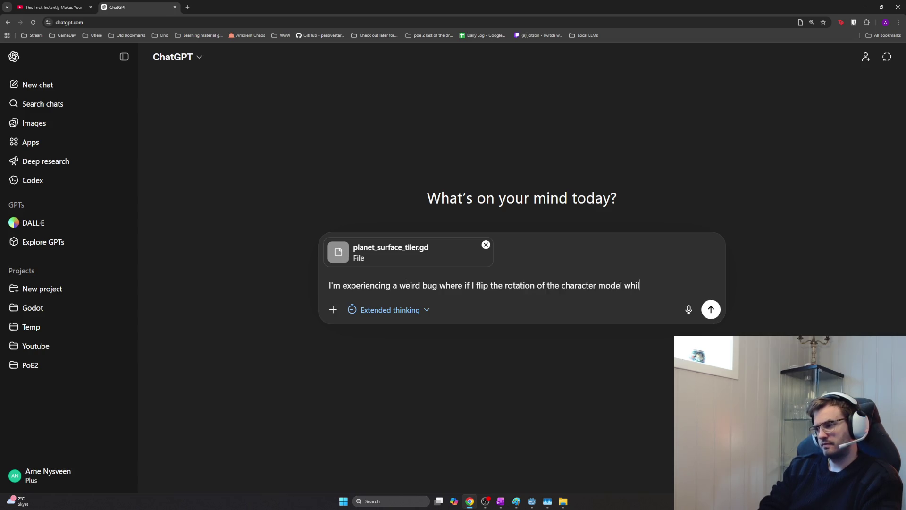
text(ble is hanging ins)
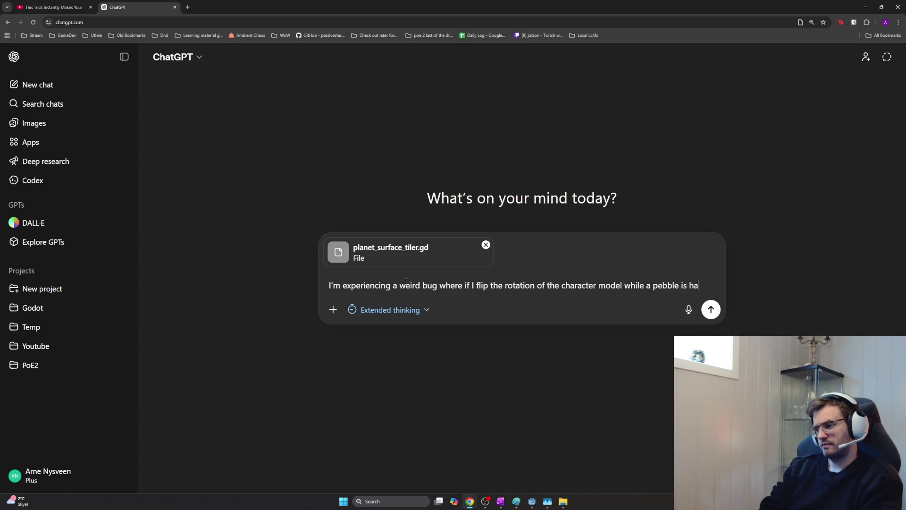
text(ide the)
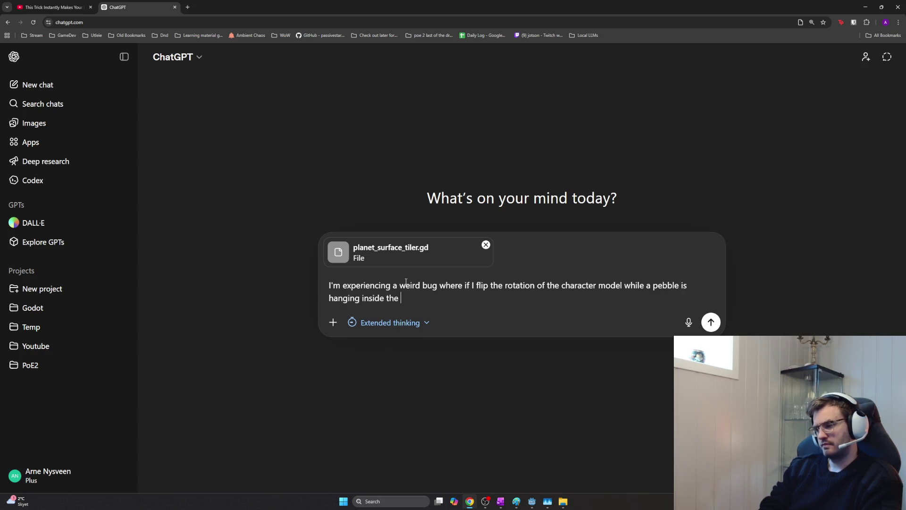
text(hole)
text(from planet_sur)
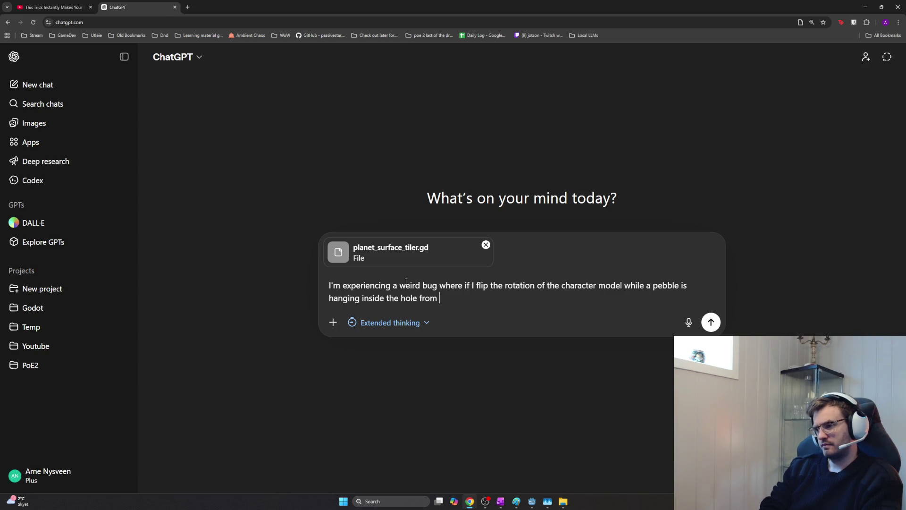
text(face_tiler (c)
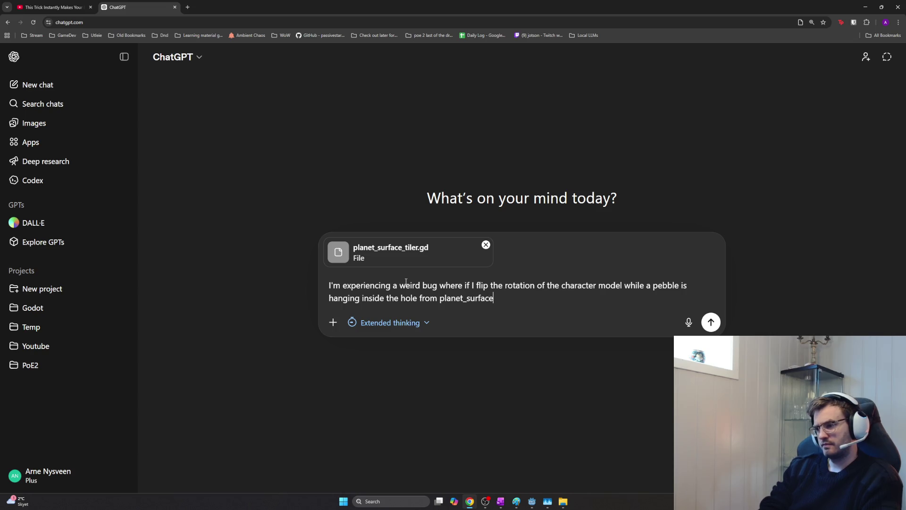
text(reated wi)
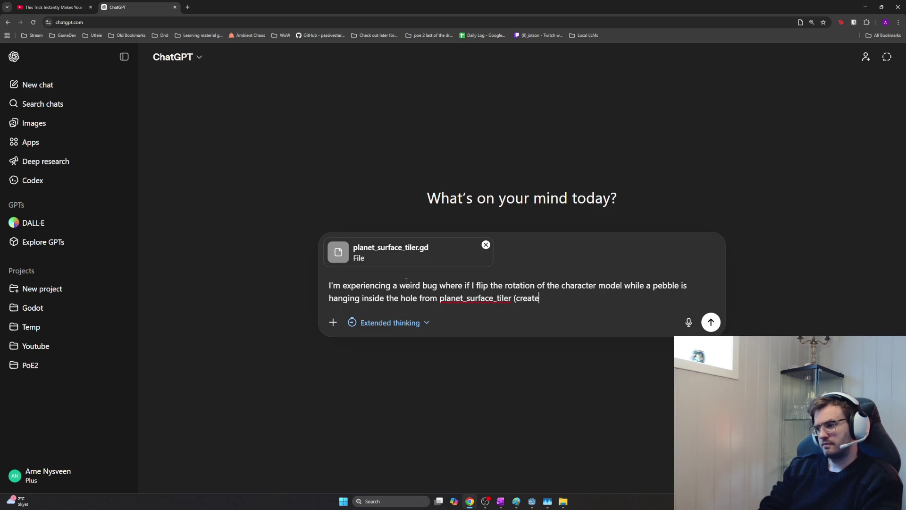
key(BackSpace)
key(BackSpace)
text(either iwh)
key(BackSpace)
key(BackSpace)
key(BackSpace)
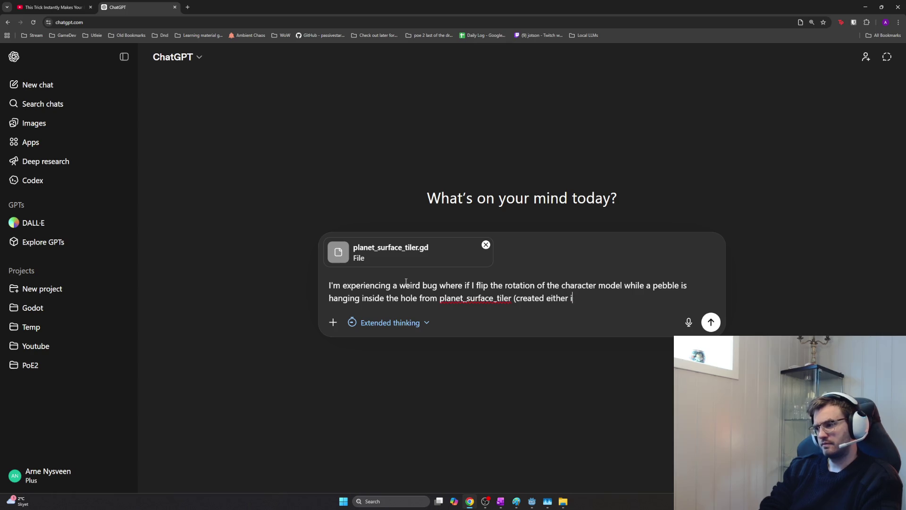
text(with)
Step: Switch back to the Godot Engine window
key(alt+Tab)
key(ctrl+c)
key(alt+Tab)
key(ctrl+v)
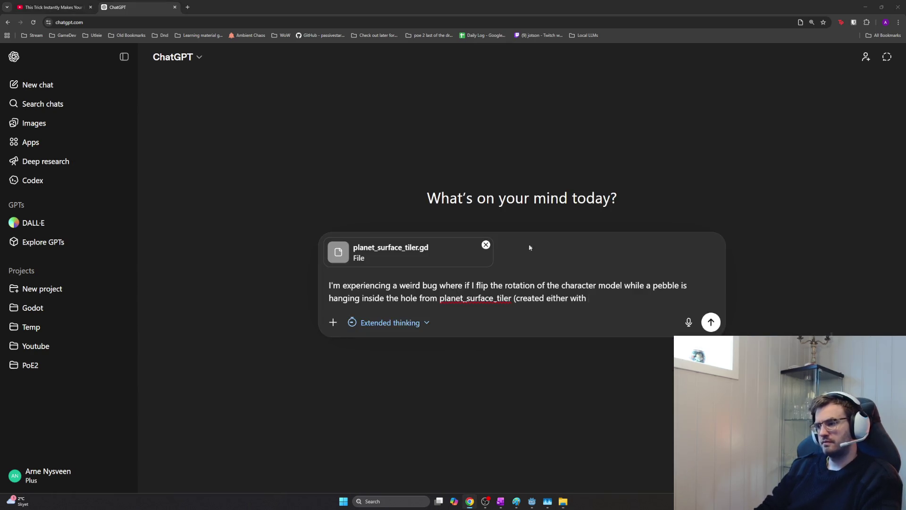
key(alt+Tab)
key(alt+Tab)
Step: Select the _build_origin_hole_structure() and _build_origin_hole_sphere() calls on lines 64–65
scroll(497, 255, up, 5)
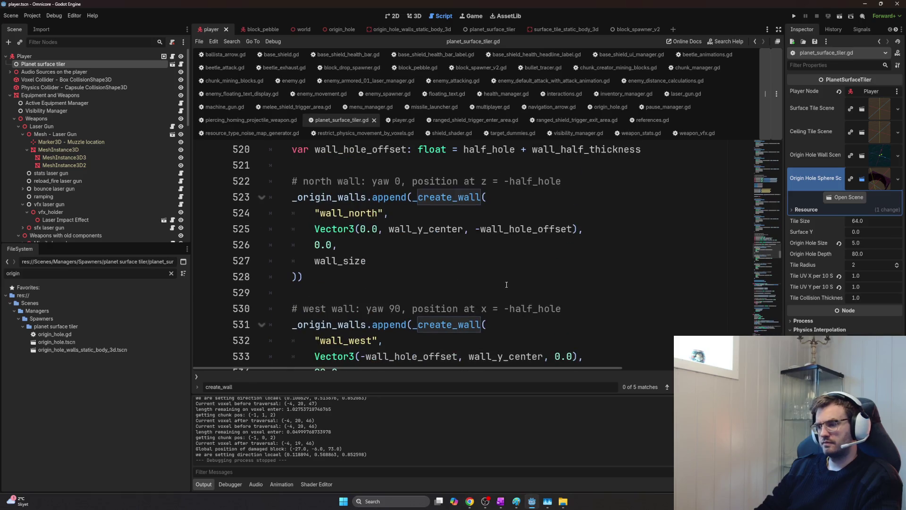
scroll(773, 216, up, 5)
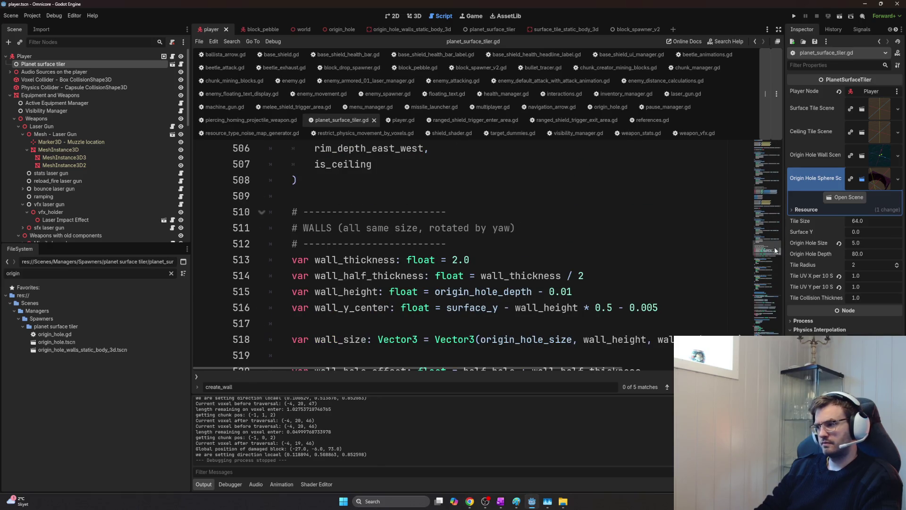
mouse_move(774, 251)
mouse_down()
mouse_move(779, 154)
mouse_move(779, 161)
mouse_up()
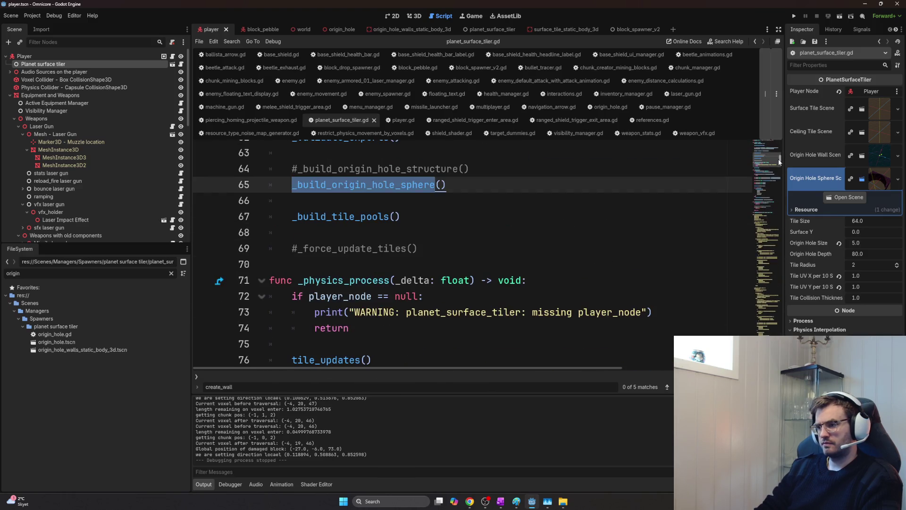
click(470, 168)
drag(310, 184, 271, 200)
click(446, 185)
drag(446, 184, 298, 171)
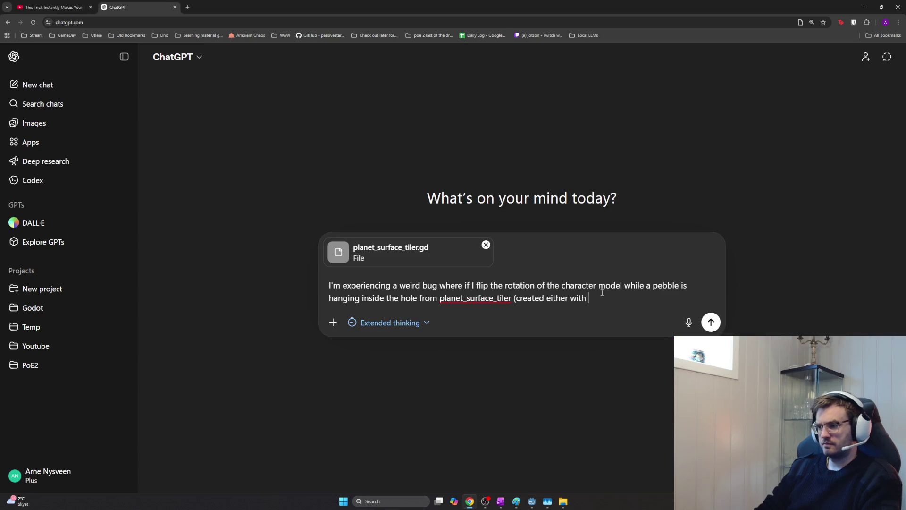
Step: Reword the draft to 'with either function' and paste both origin-hole build calls
drag(602, 292, 544, 297)
text(with either)
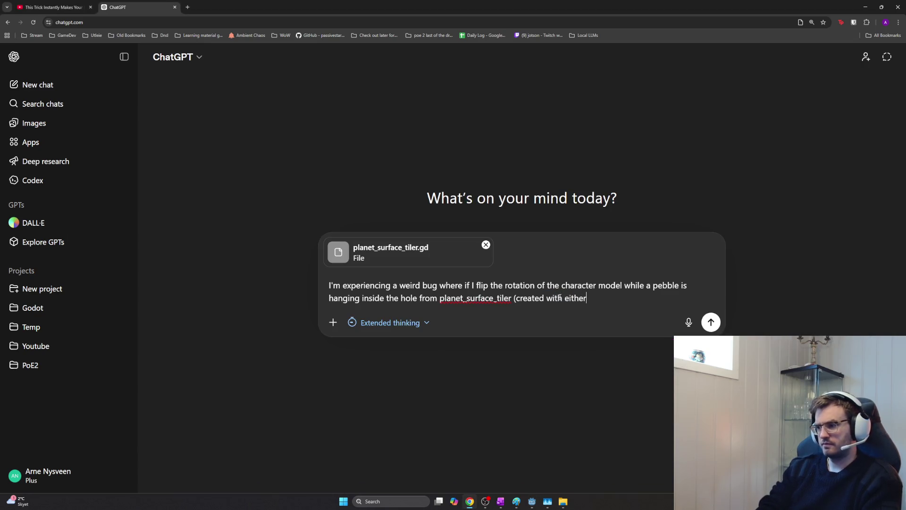
text( function)
key(ctrl+v)
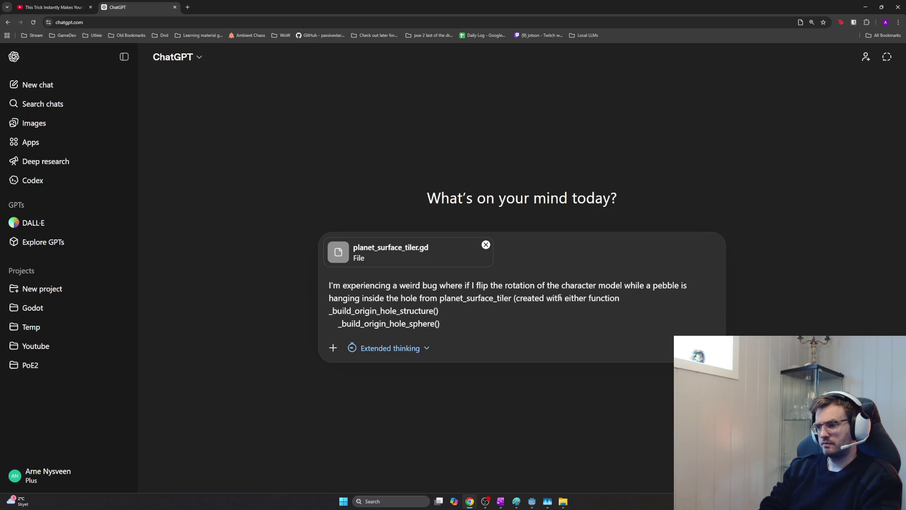
key(Home)
key(BackSpace)
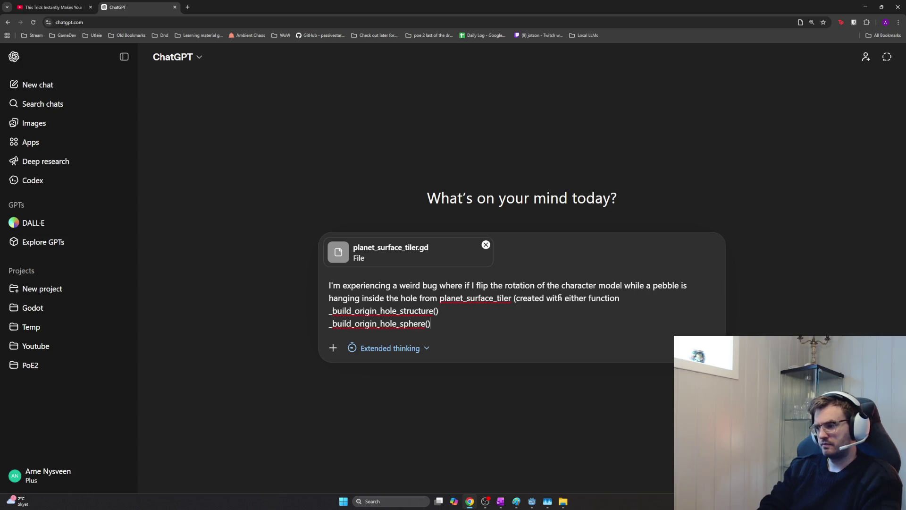
text())
key(shift+Return)
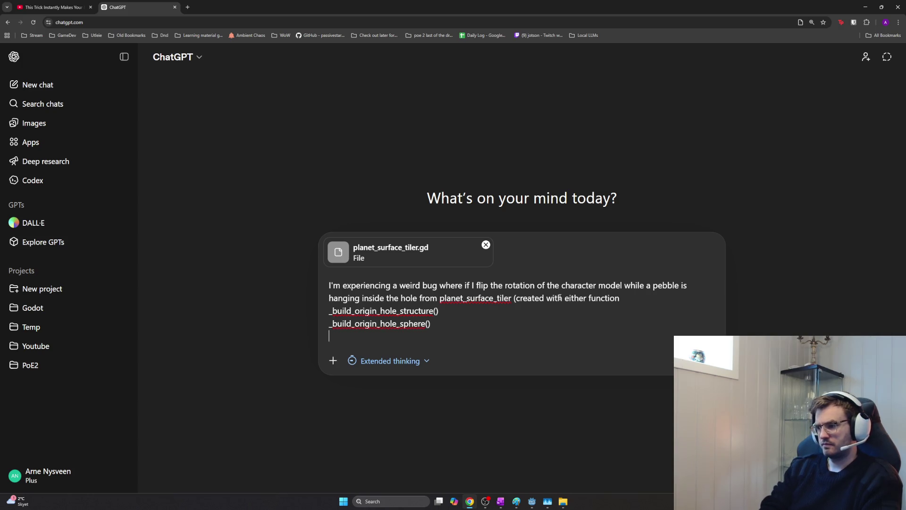
text())
key(shift+Return)
key(shift+Return)
Step: Explain that the pebble gravitates toward the player's downward y and flies backwards on a flip
text(It)
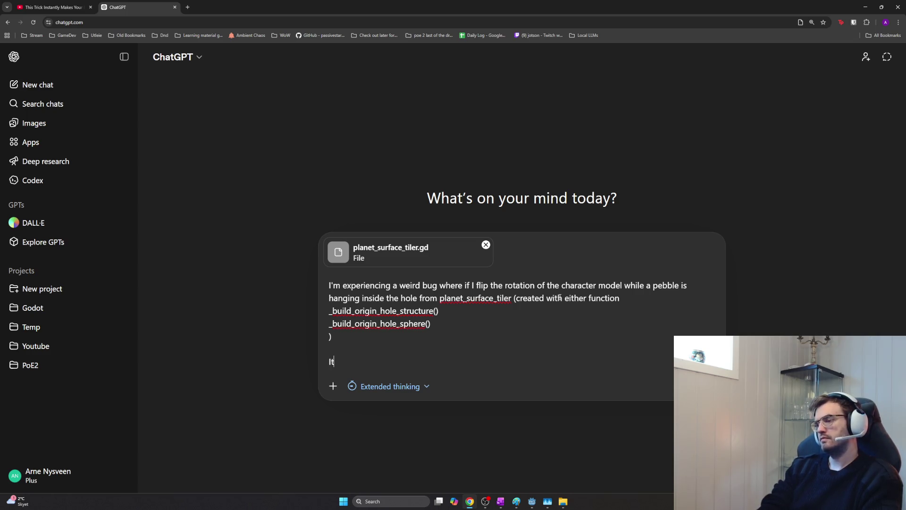
key(BackSpace)
text(The pebble f)
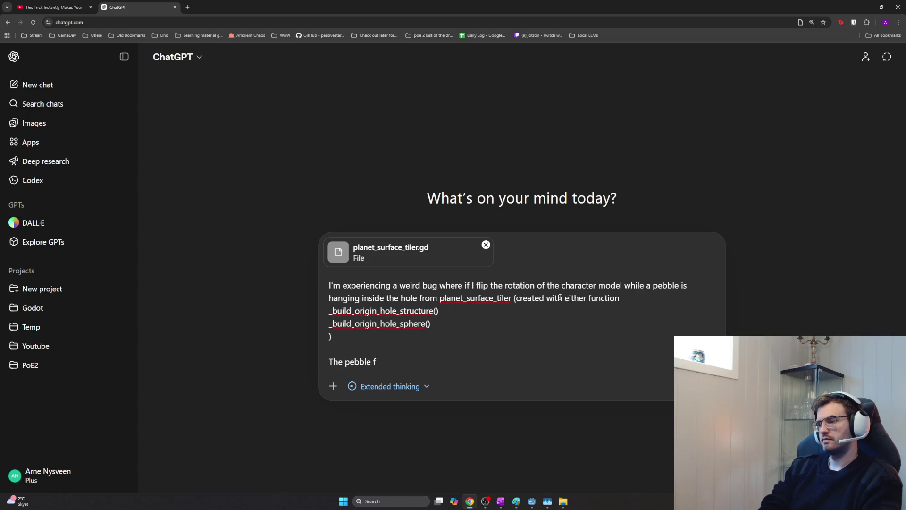
key(BackSpace)
text(seem)
text(s to gravity)
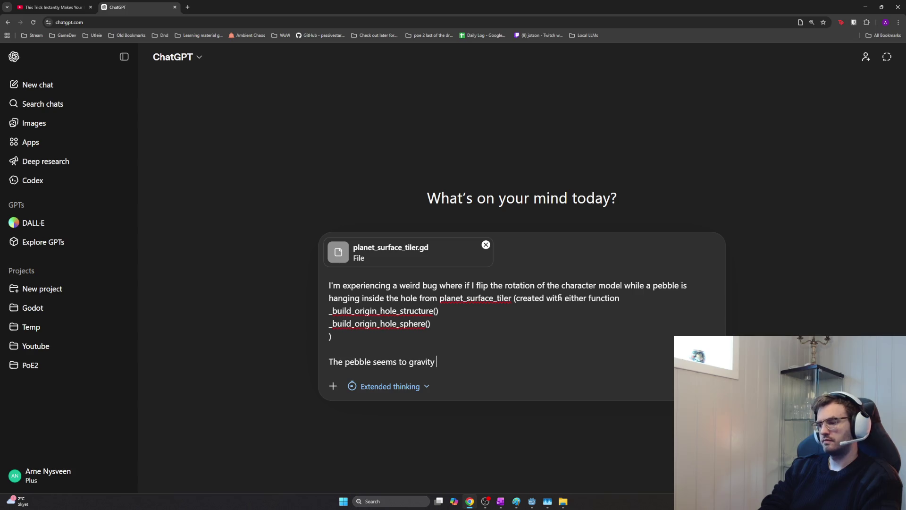
key(BackSpace)
text(ate )
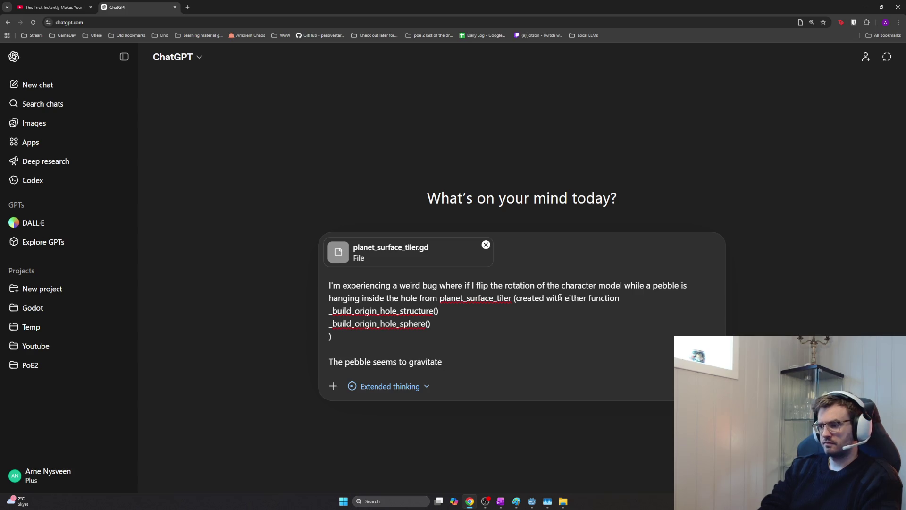
text(where the player)
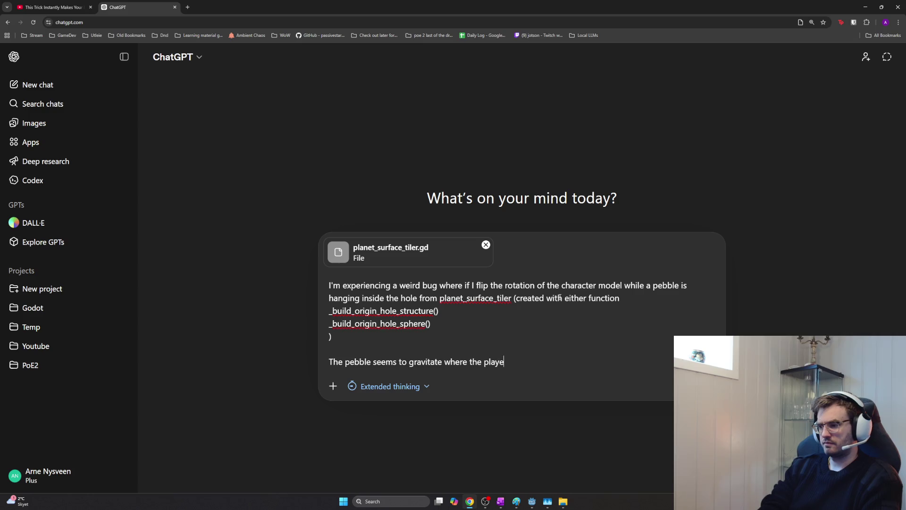
text('s )
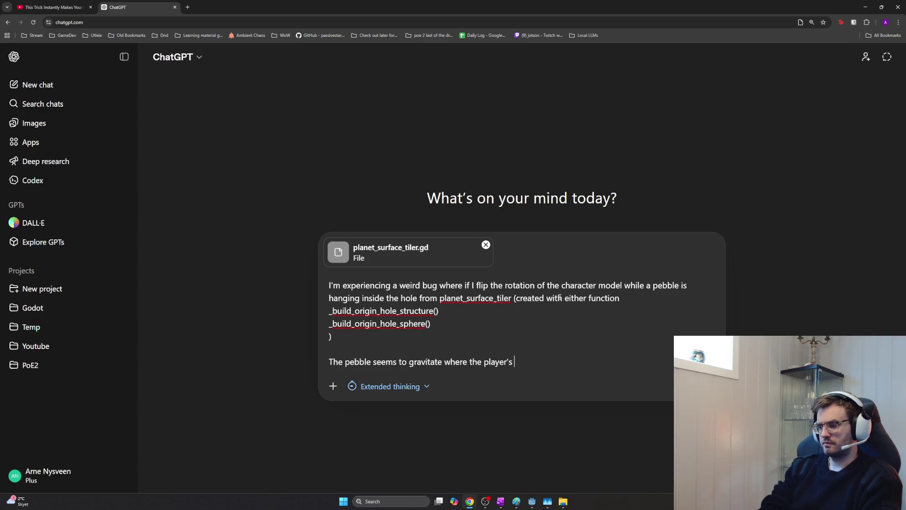
text(downward y i)
text(s facing)
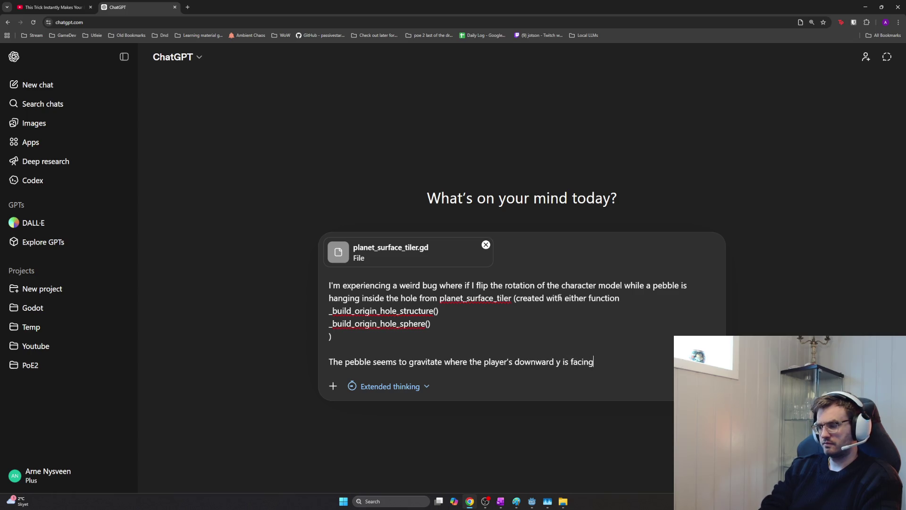
key(shift+Return)
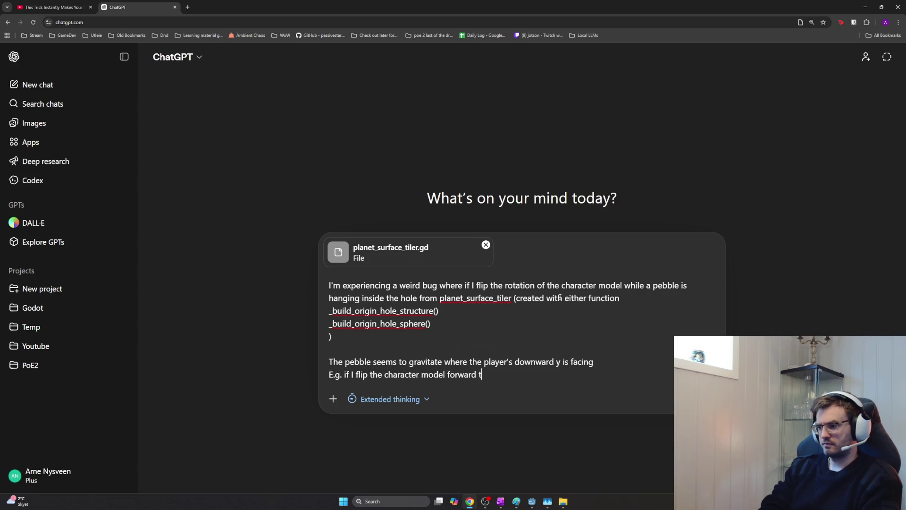
text(he pebble)
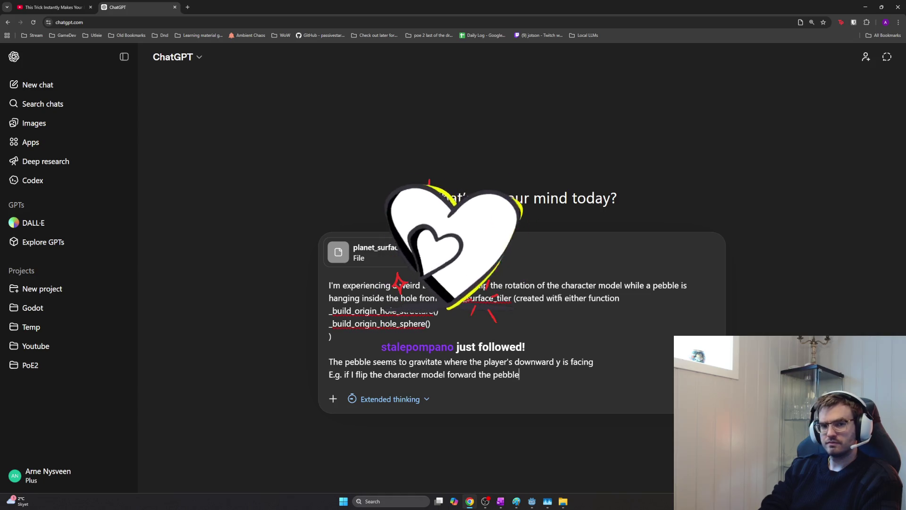
text( will fly backwards)
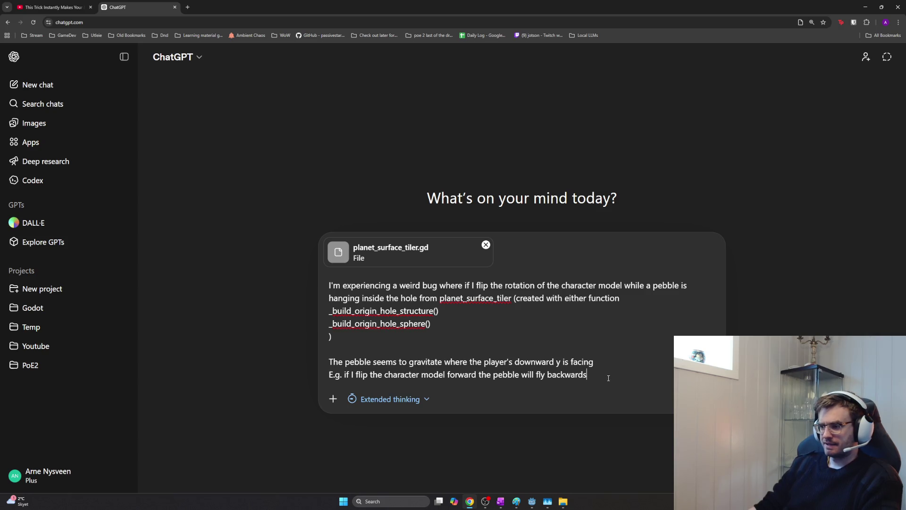
key(shift+Return)
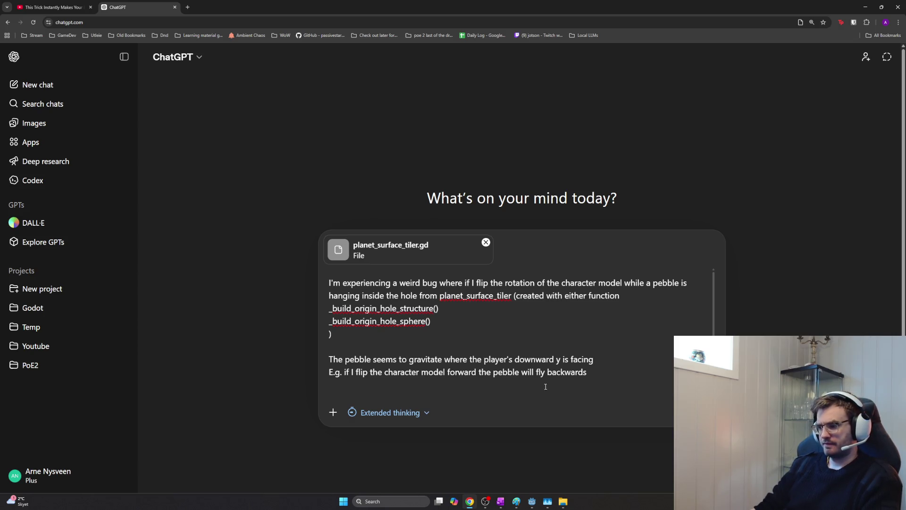
click(563, 502)
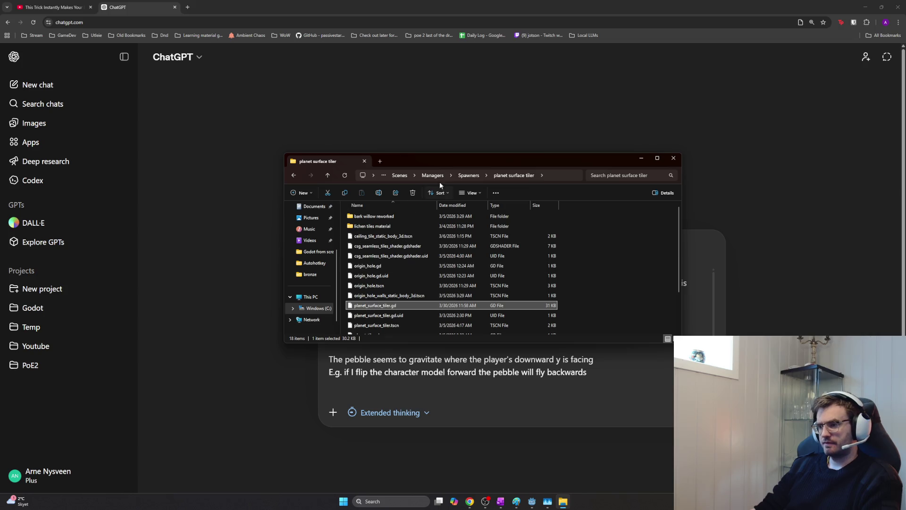
Step: Search the File Explorer folder for 'pebble'
click(555, 180)
text(pp)
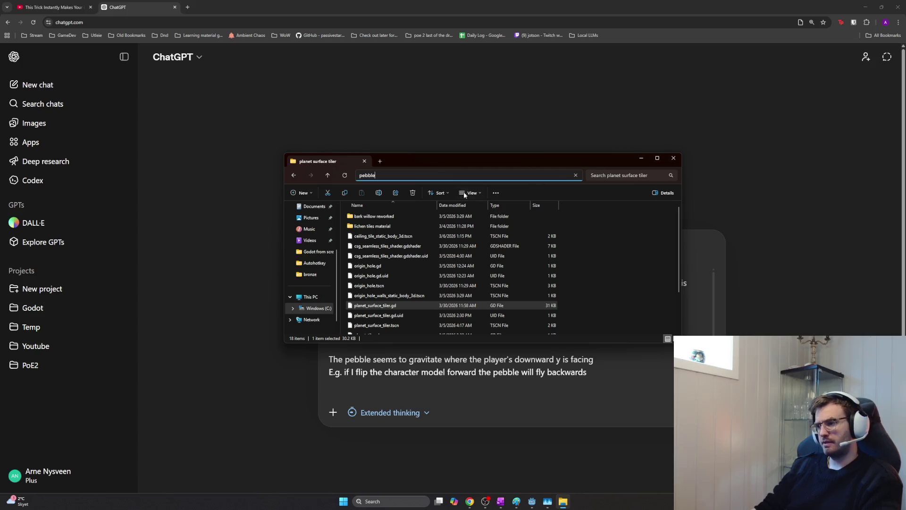
double_click(423, 180)
text(a)
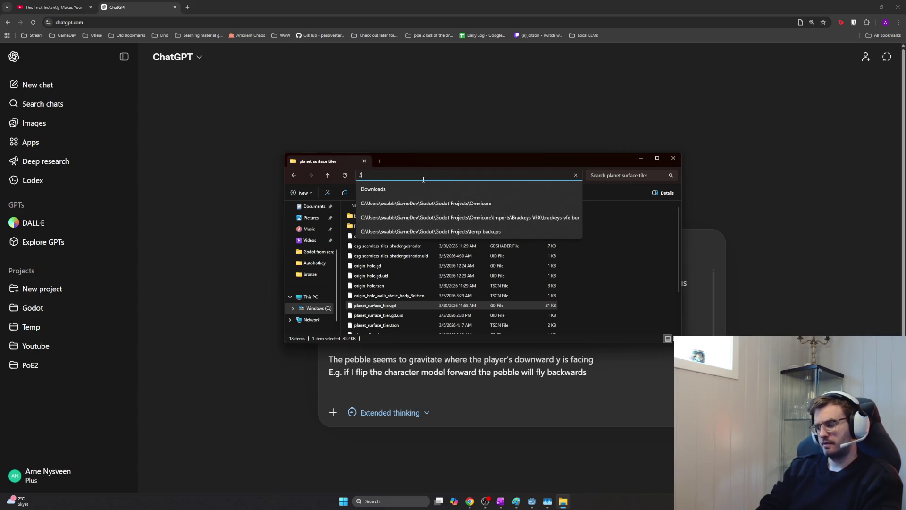
key(BackSpace)
text(pebble)
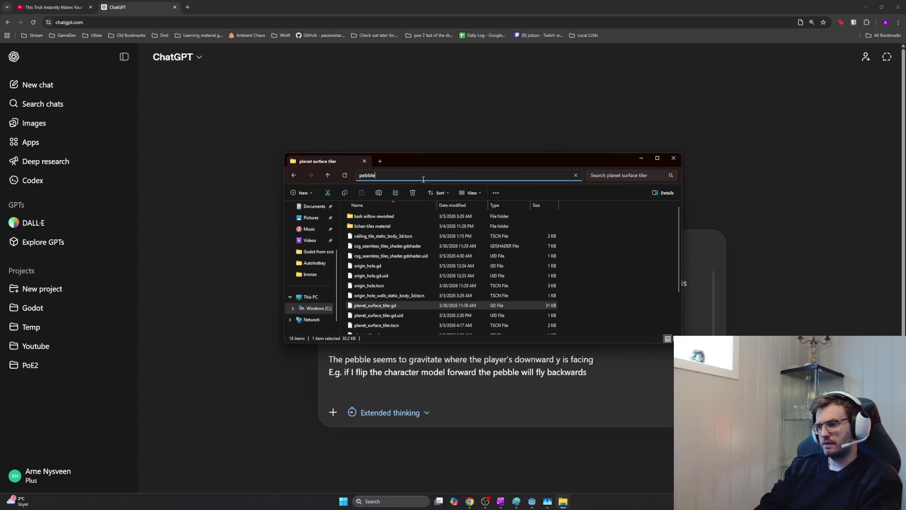
Step: Browse the Spawners, Managers, Mining and Player folders looking for the pebble script
click(294, 176)
click(296, 175)
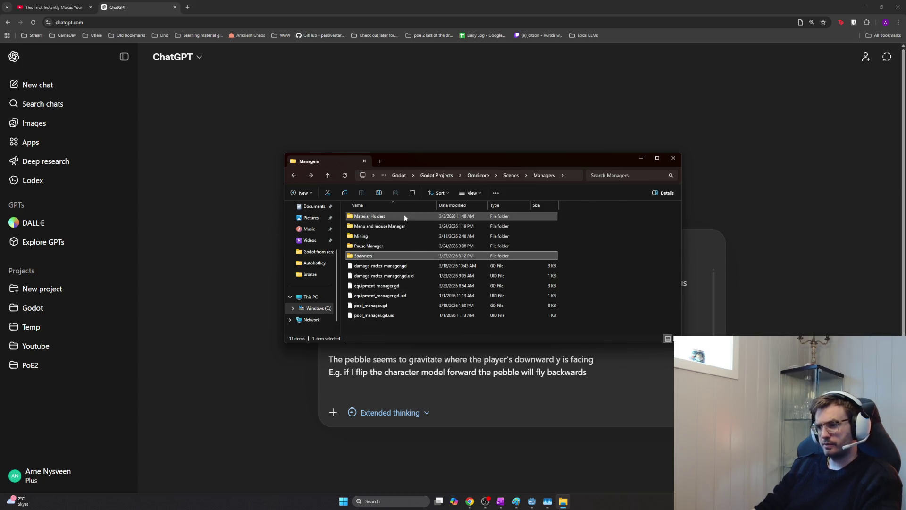
double_click(409, 237)
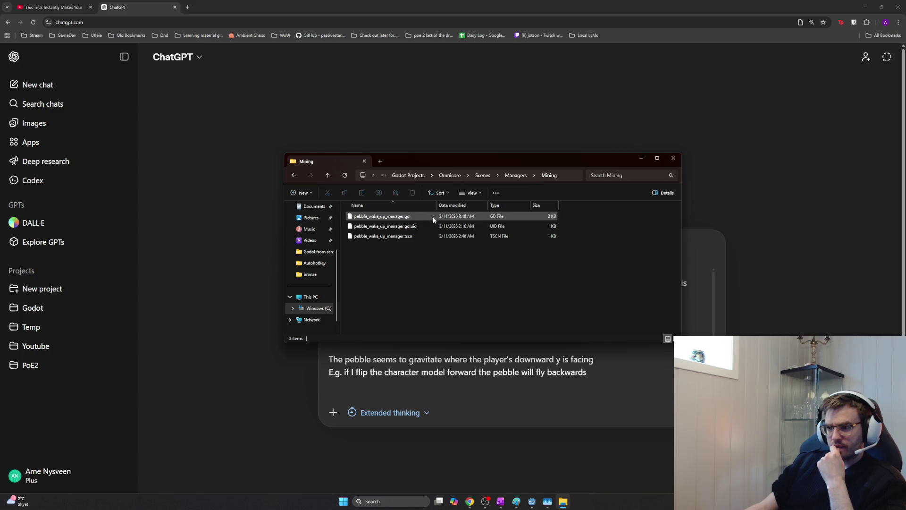
click(482, 175)
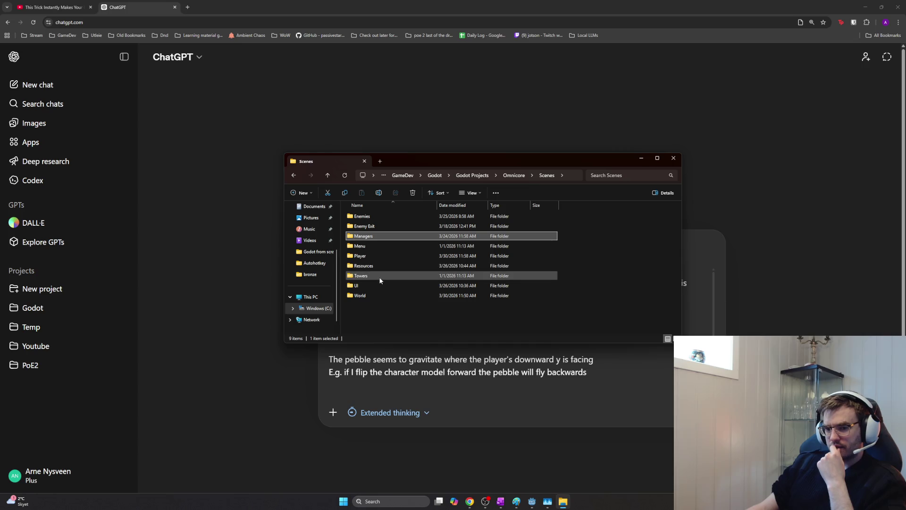
mouse_move(379, 279)
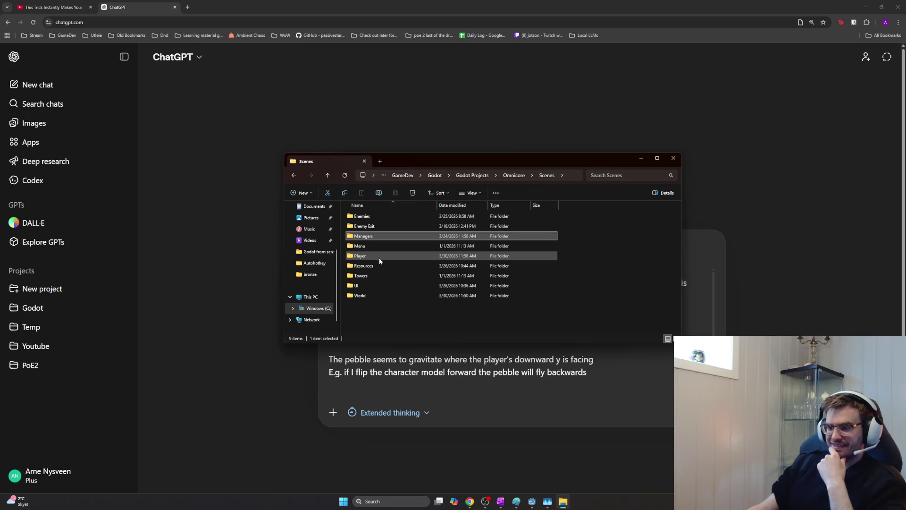
click(379, 259)
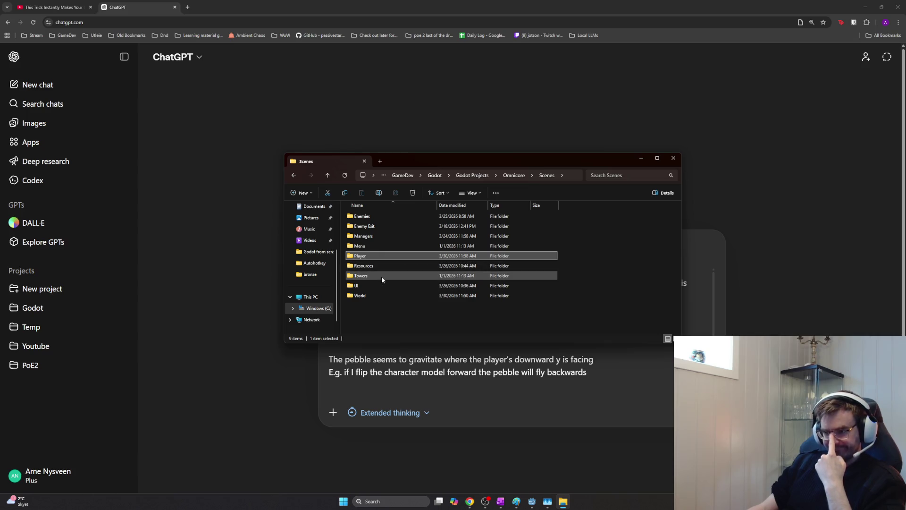
double_click(378, 235)
Step: Go to Scenes > World > Mineables > Blocks > Pebbles and attach block_pebble.gd to the ChatGPT message
key(alt+Left)
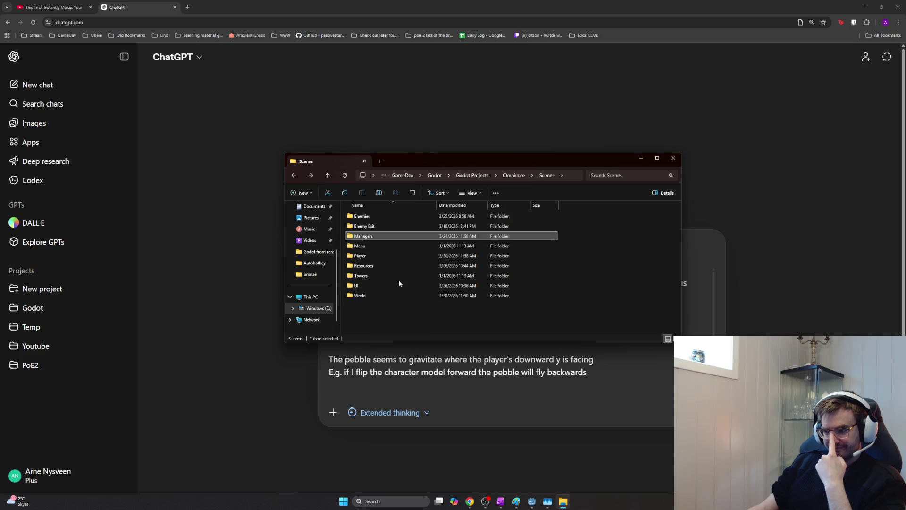
double_click(381, 295)
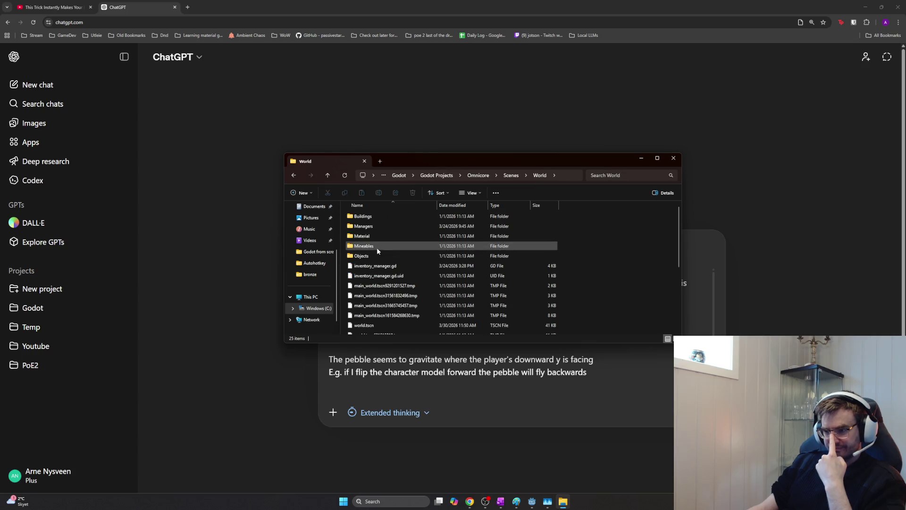
double_click(373, 246)
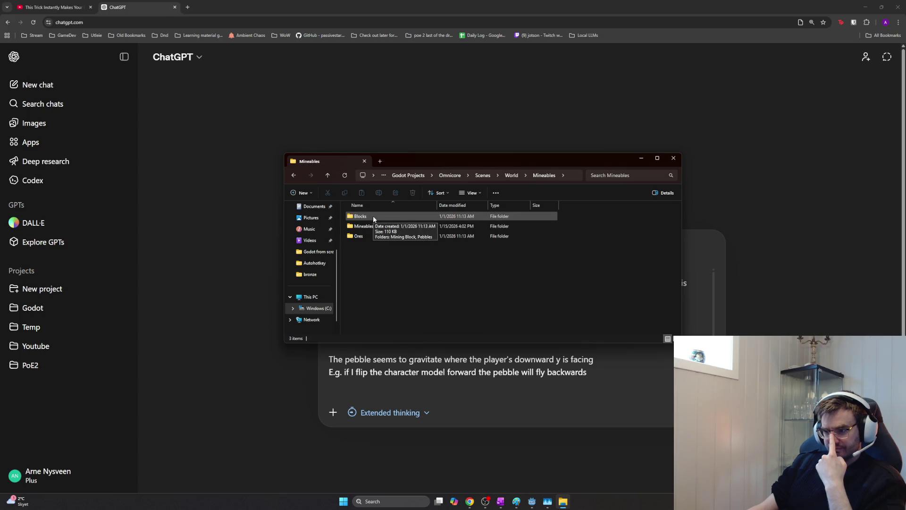
double_click(372, 216)
double_click(374, 225)
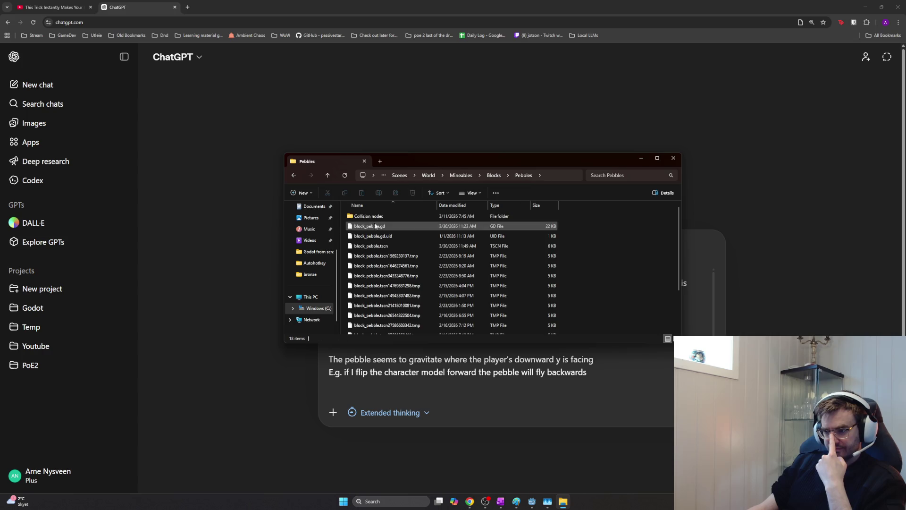
mouse_move(378, 229)
mouse_down()
mouse_move(512, 363)
mouse_move(496, 367)
mouse_up()
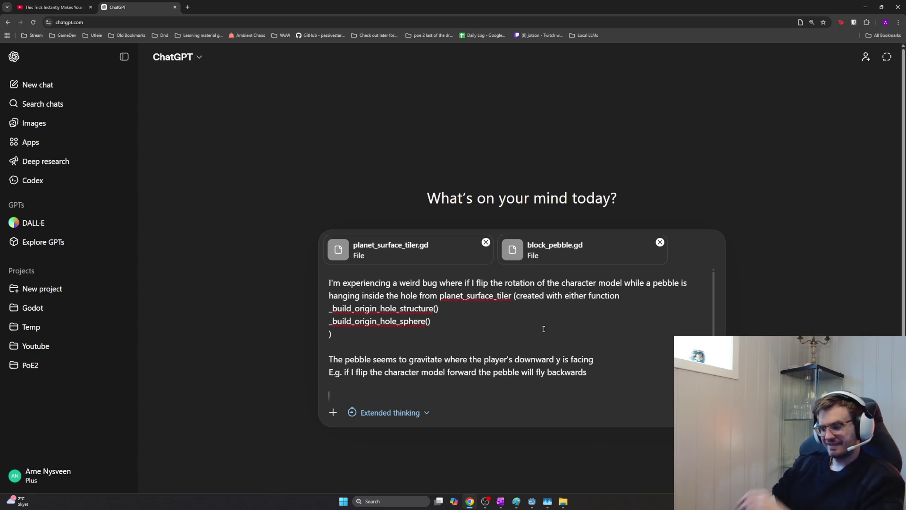
Step: Send the pebble bug report with both scripts attached, then bring the Godot editor forward
key(alt+Tab)
key(shift+Tab)
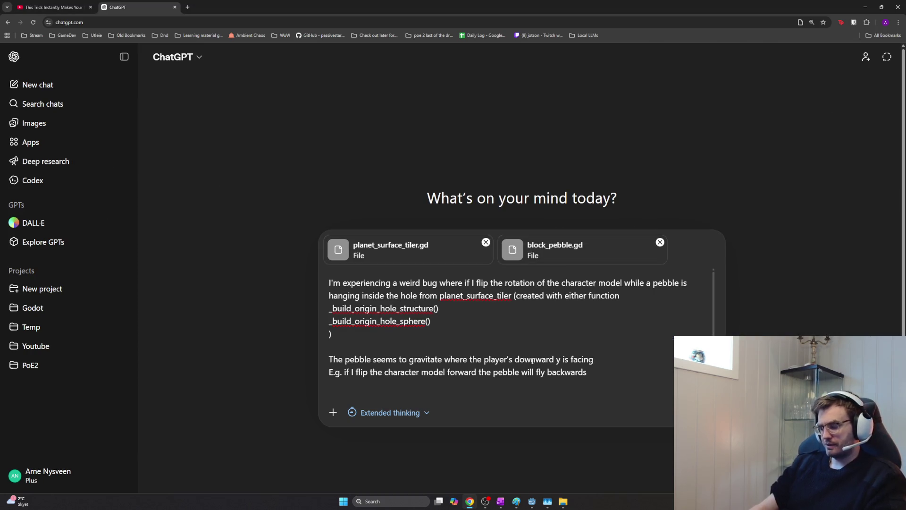
key(Return)
key(alt+Tab)
key(alt+Tab)
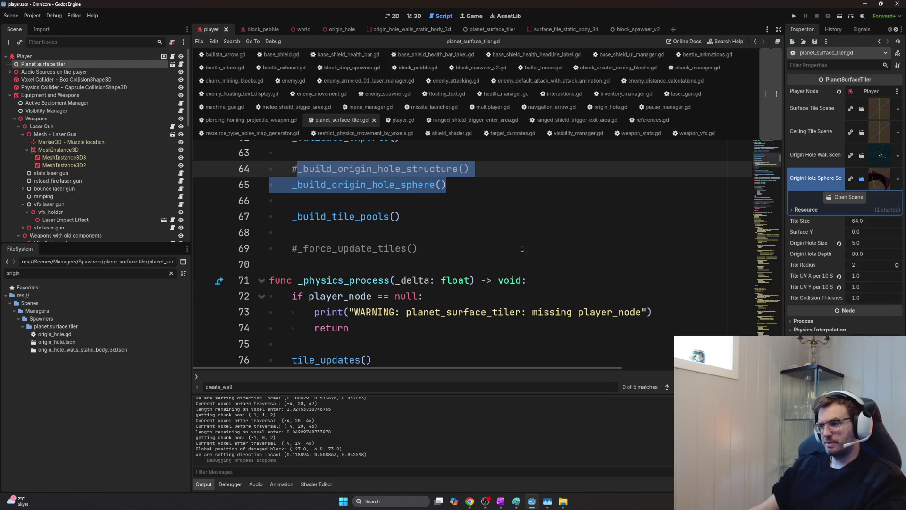
click(455, 244)
Step: Run the project, host a session, dig five times into the planet surface, then stop the game
key(F5)
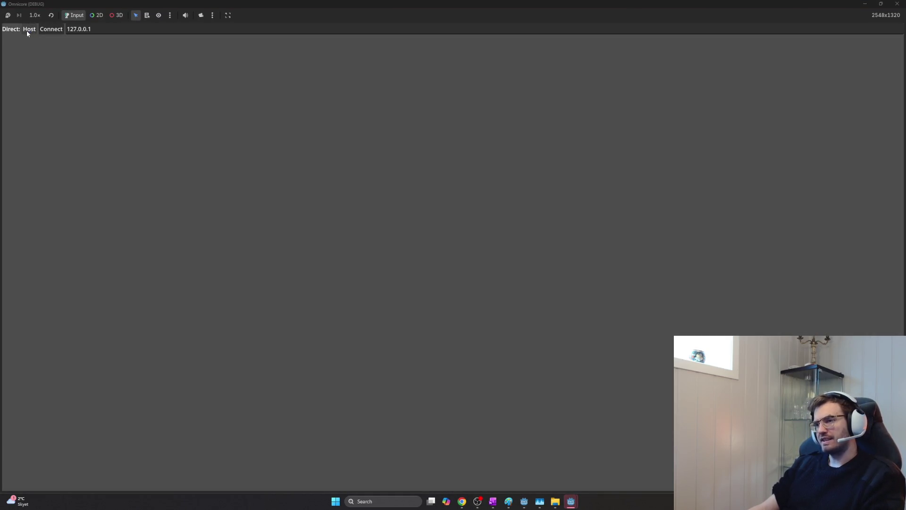
click(29, 29)
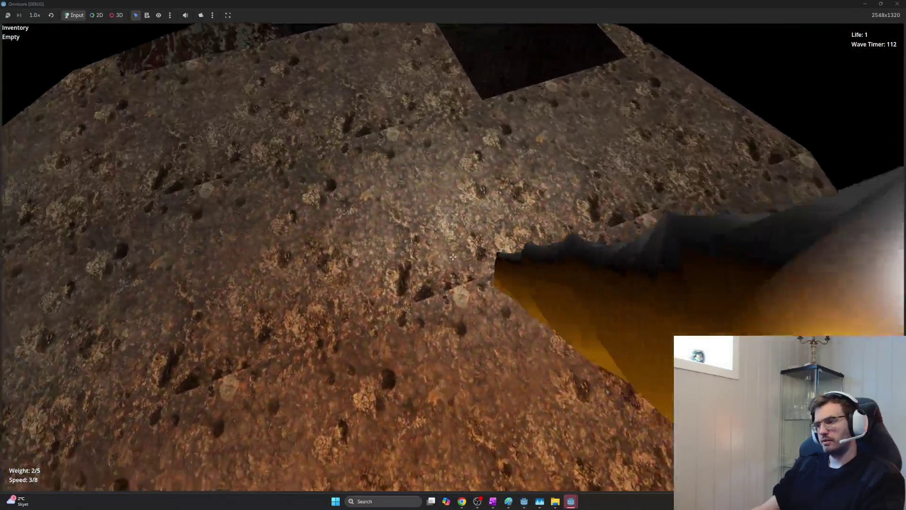
click(452, 257)
click(453, 257)
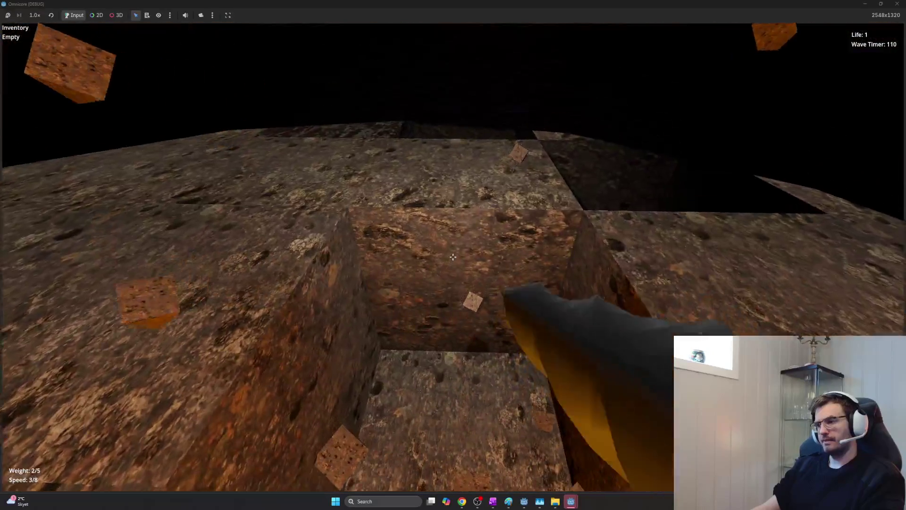
click(453, 257)
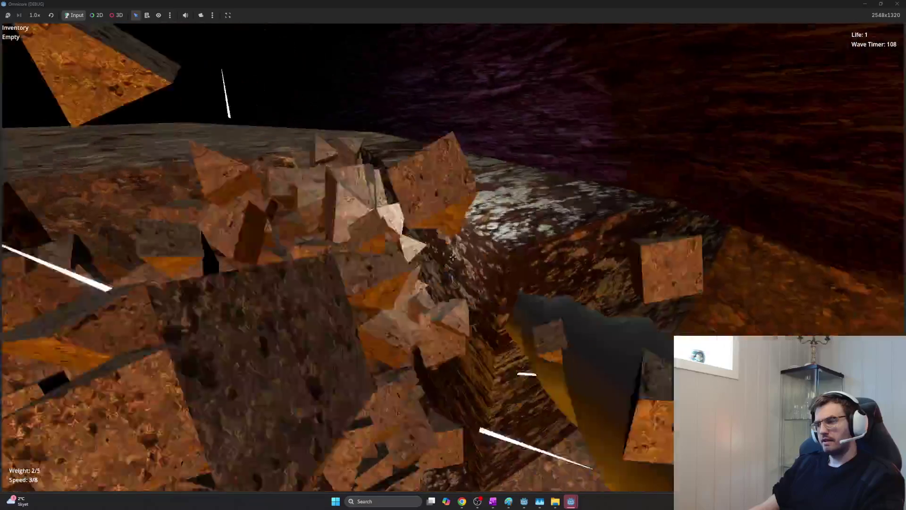
click(453, 257)
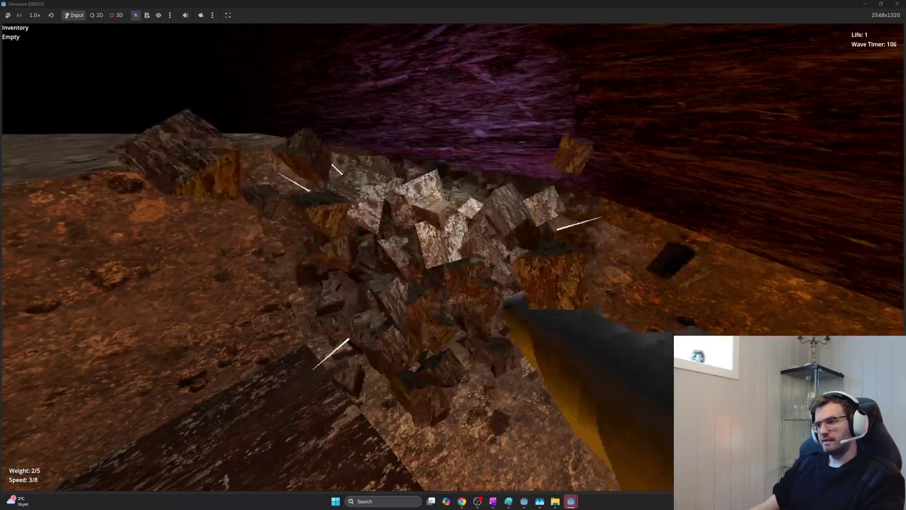
click(453, 257)
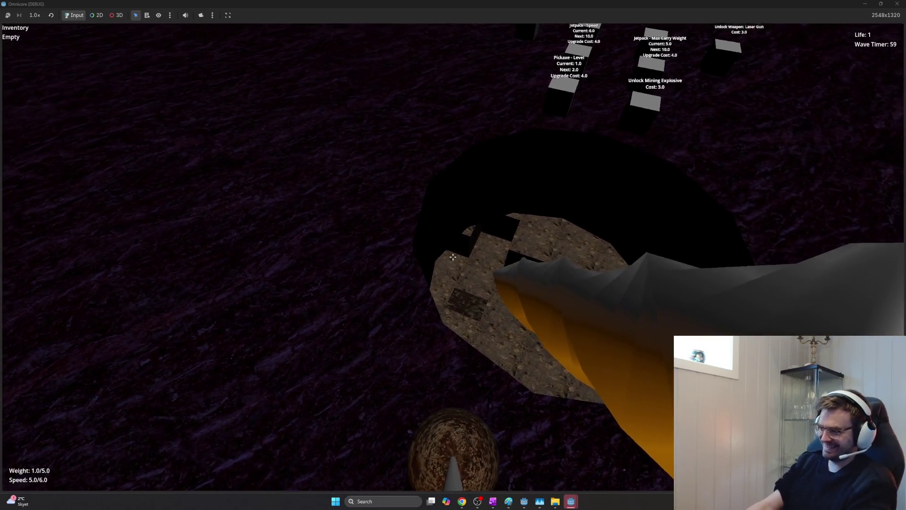
key(F8)
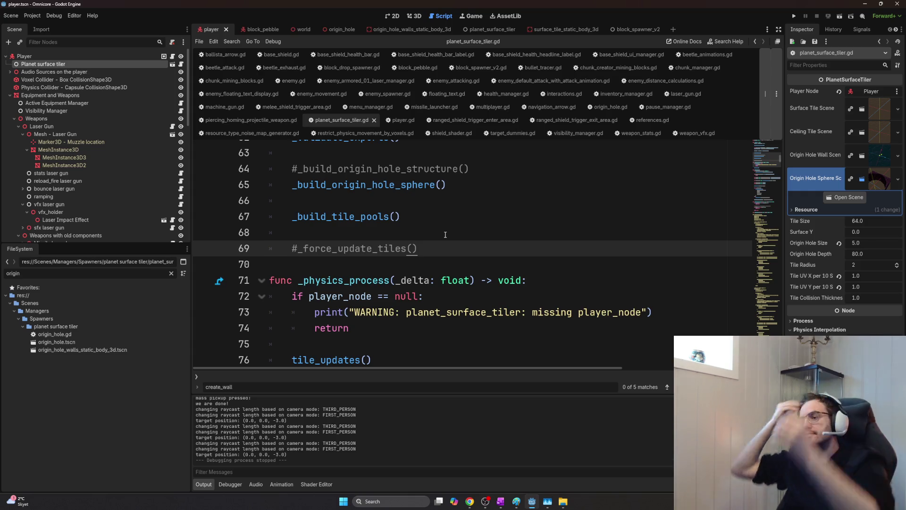
Step: Move through the world and block_spawner_v2 scenes to open chunk_creator_mining_blocks.gd
click(436, 221)
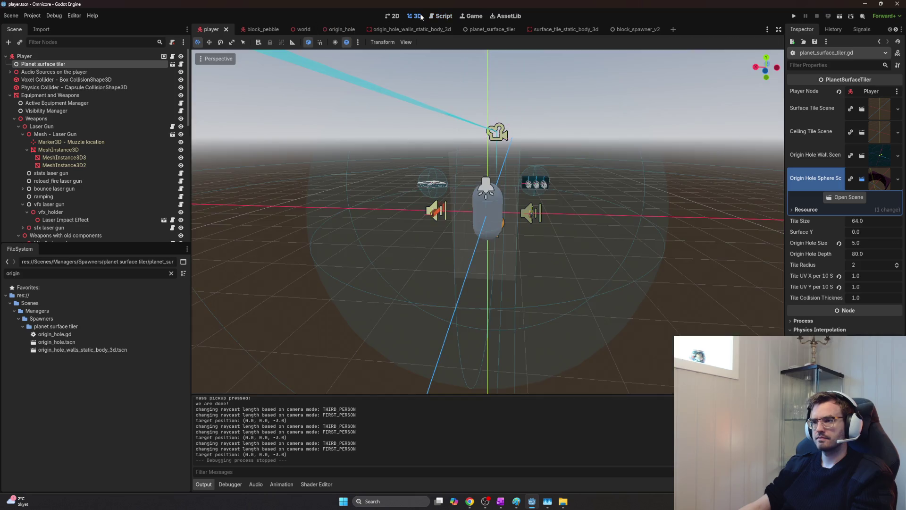
click(418, 17)
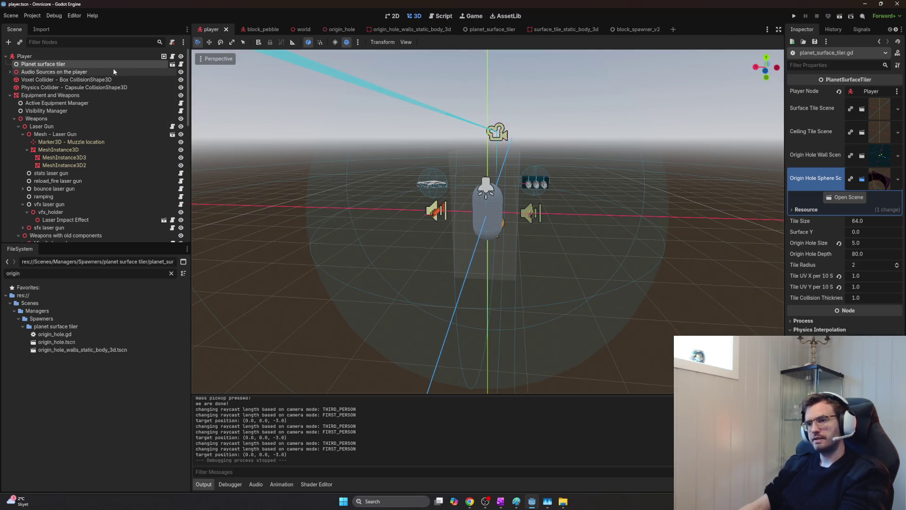
click(303, 32)
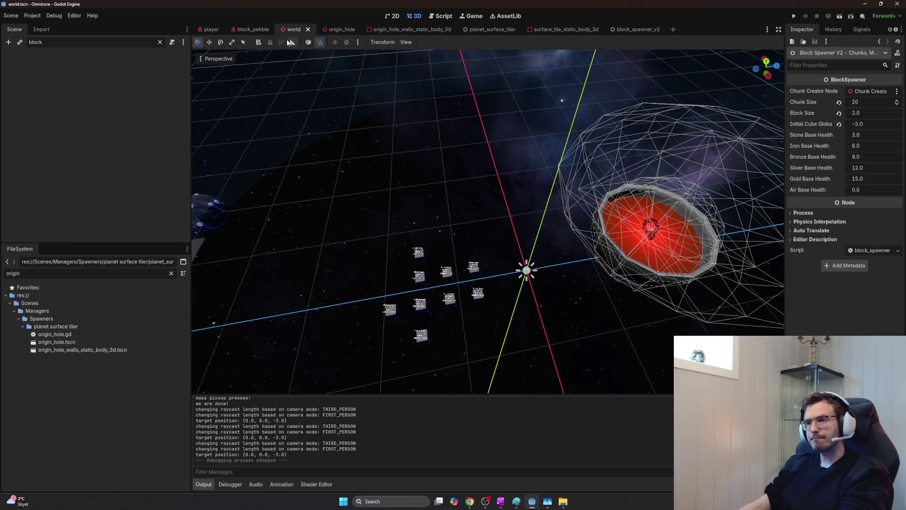
click(175, 64)
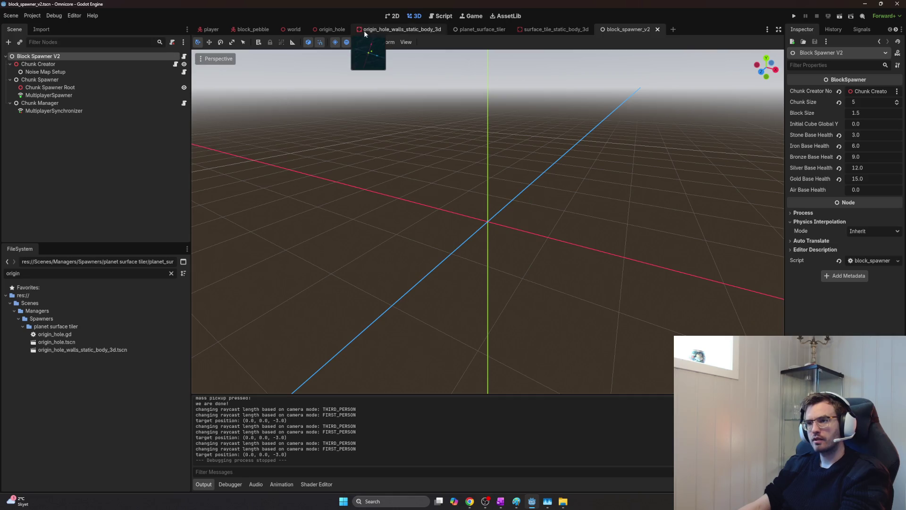
click(292, 29)
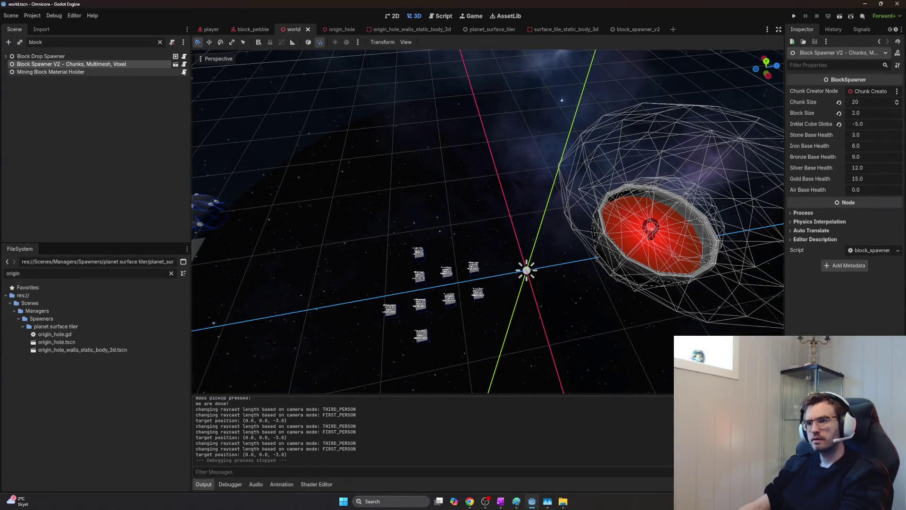
click(184, 64)
click(175, 64)
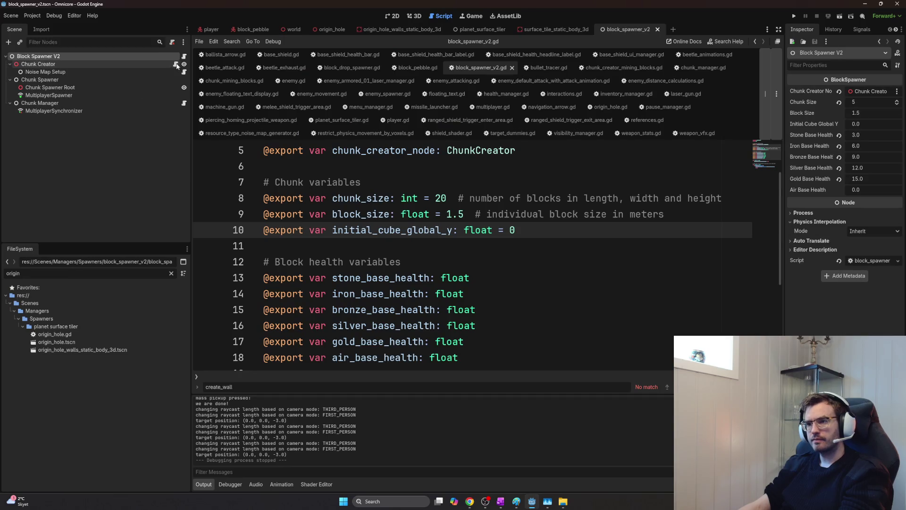
click(175, 64)
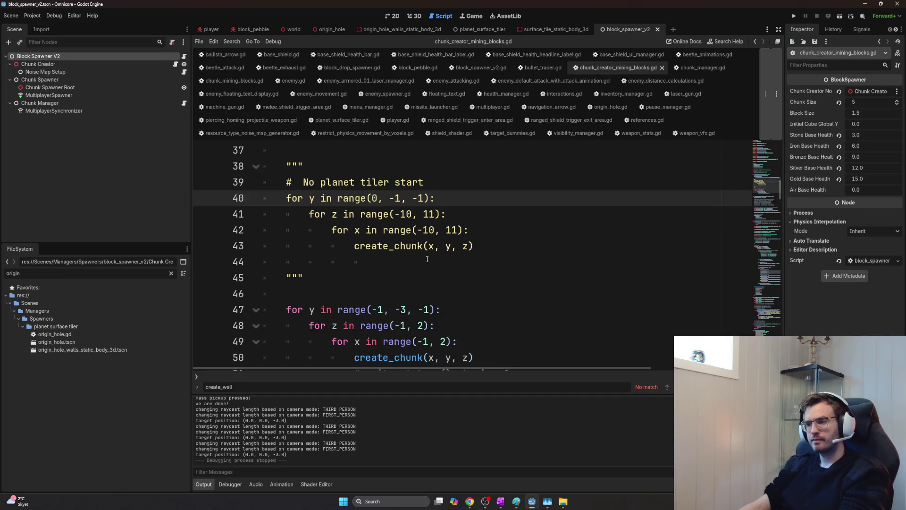
Step: Change line 47's loop from range(-1, -3, -1) to range(0, -3, -1)
scroll(427, 259, down, 1)
drag(384, 262, 374, 263)
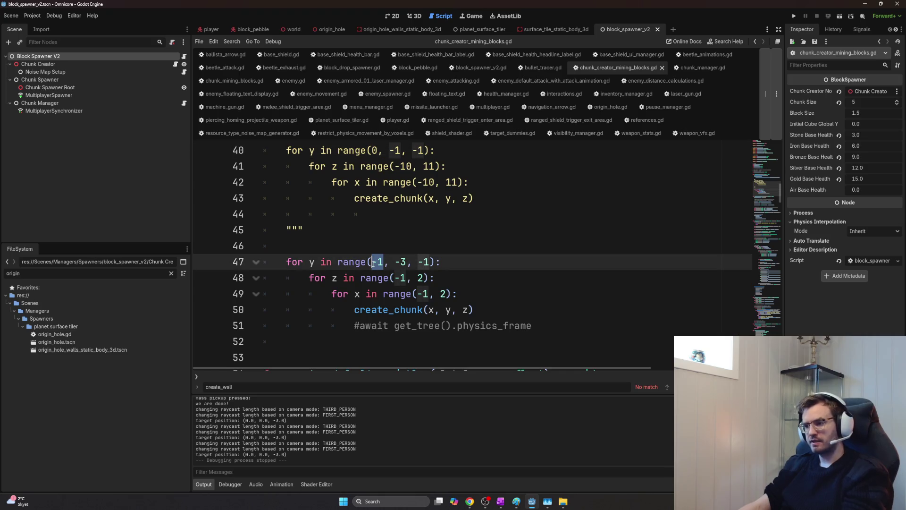
text(0)
click(480, 246)
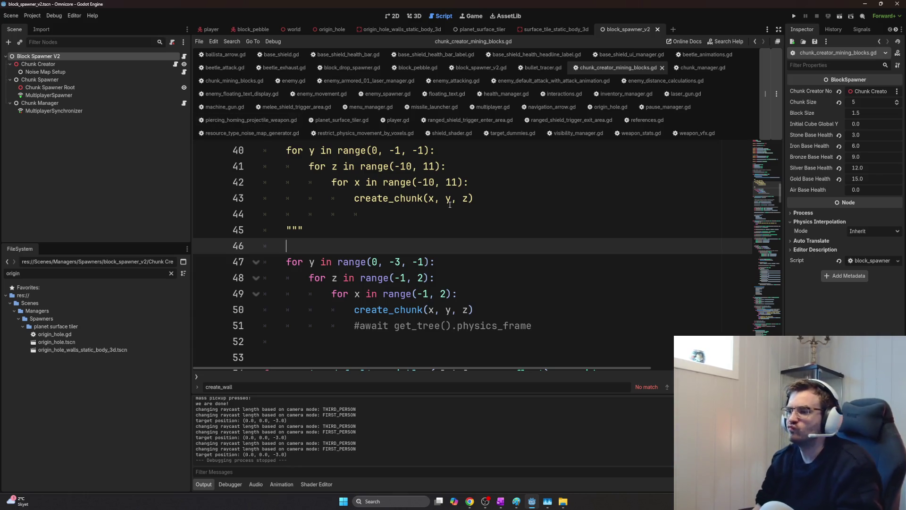
scroll(456, 204, down, 1)
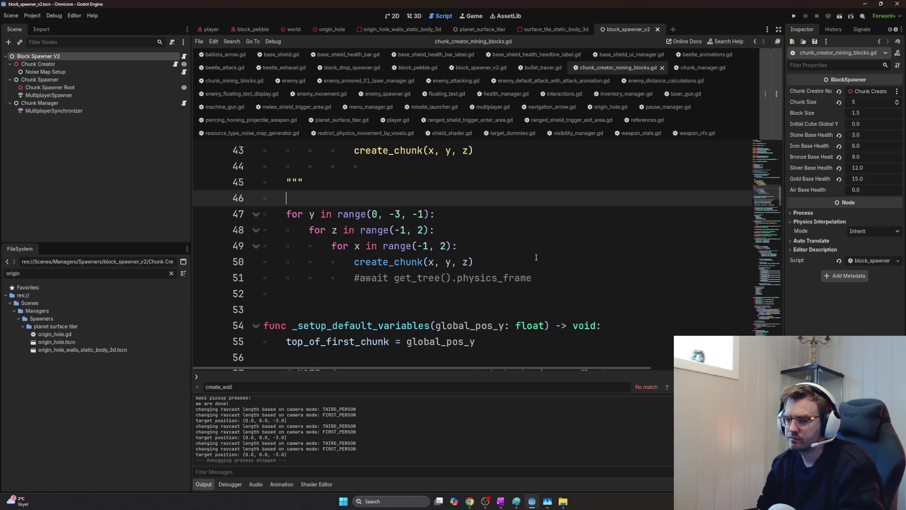
click(543, 260)
Step: Rerun the game, host a session, dig into the surface to test, then stop it
key(F5)
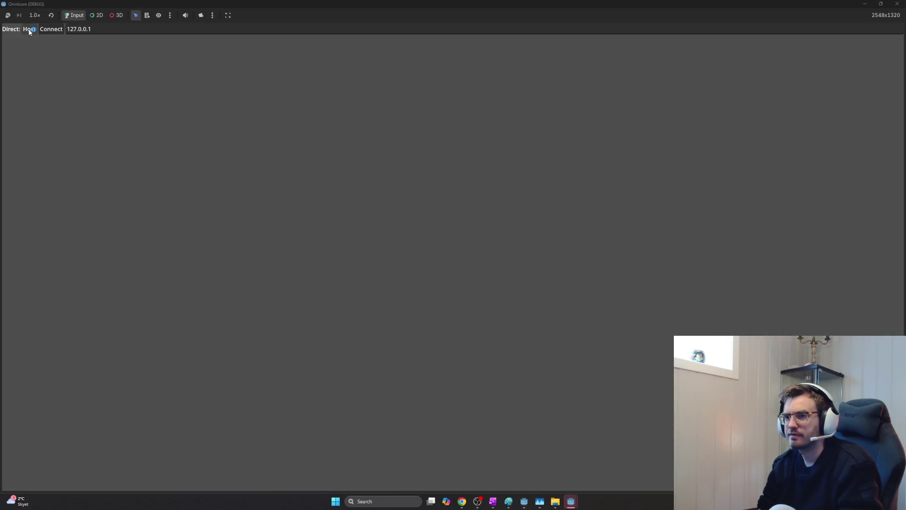
click(29, 29)
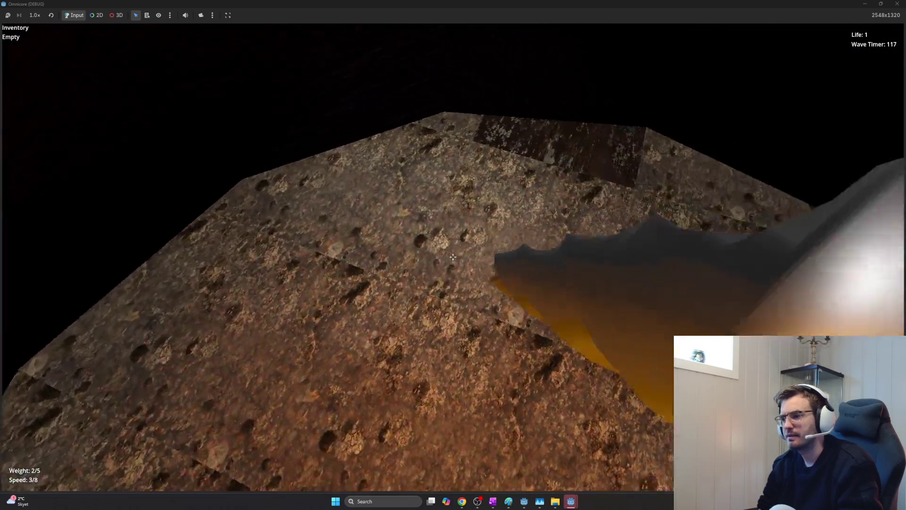
click(453, 256)
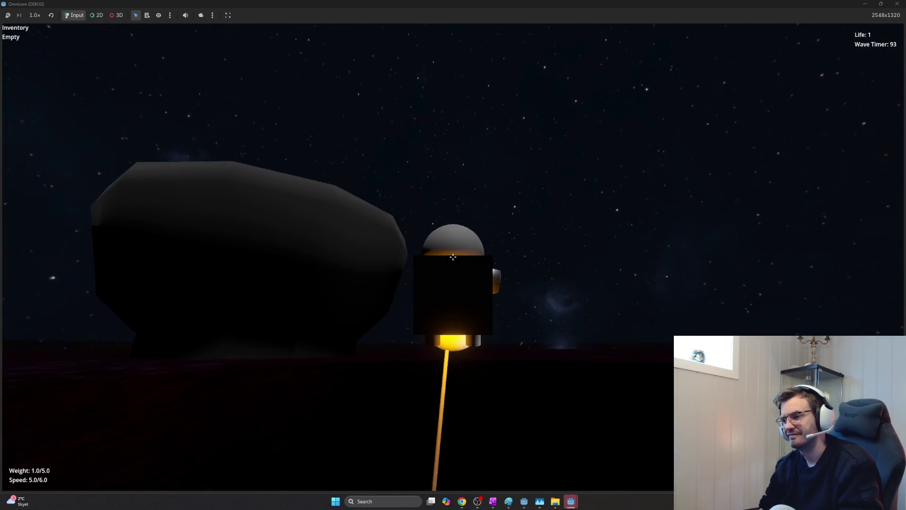
key(F8)
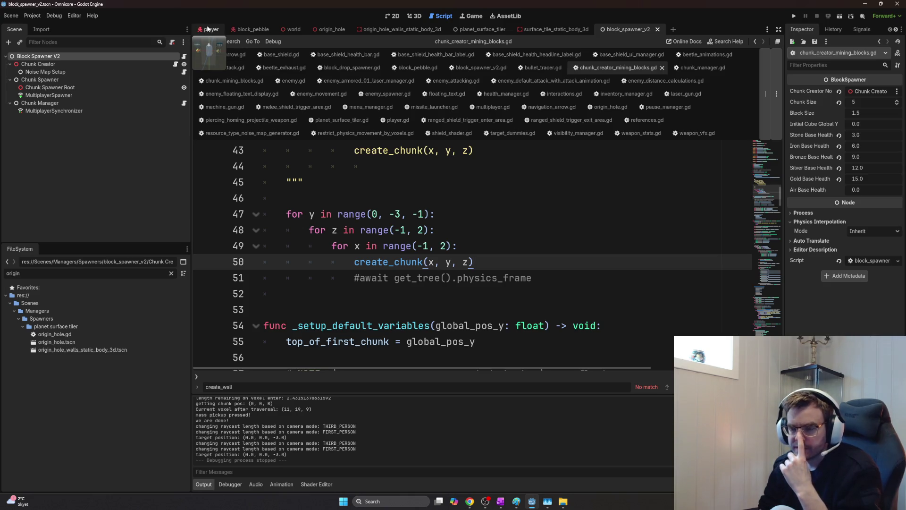
Step: Open the Block Pebble script from the block_pebble scene and find update_pebble_on_floor
click(251, 30)
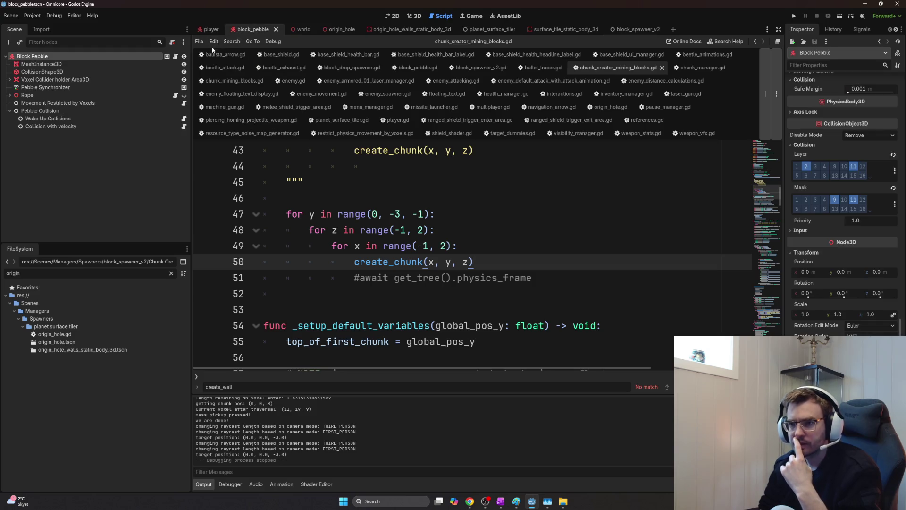
click(176, 57)
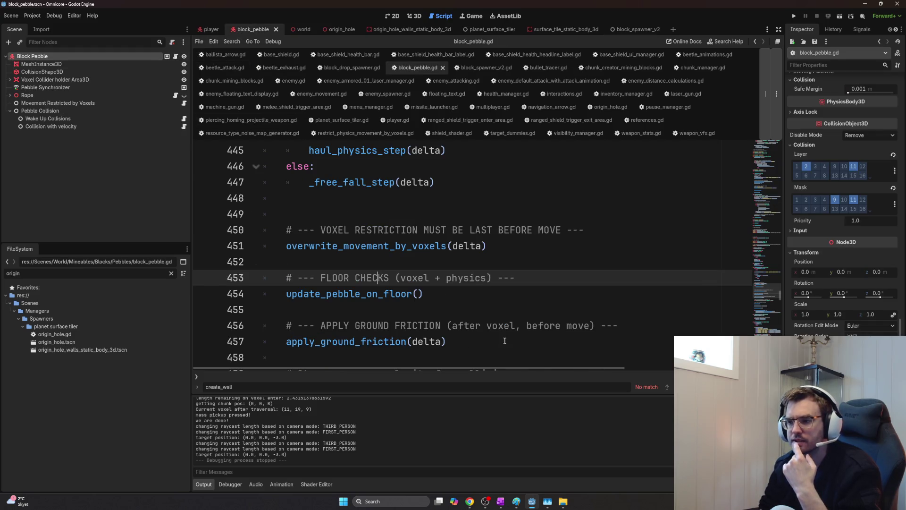
click(471, 298)
scroll(470, 300, down, 2)
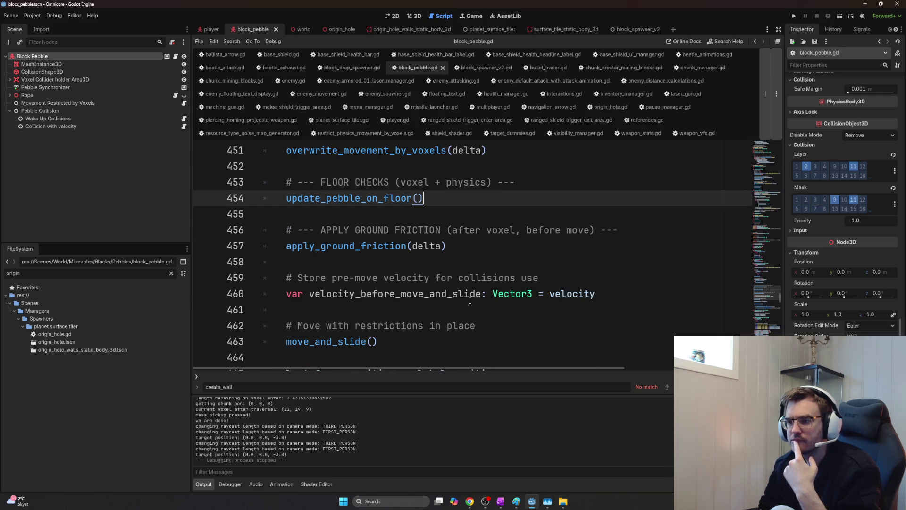
scroll(470, 300, down, 1)
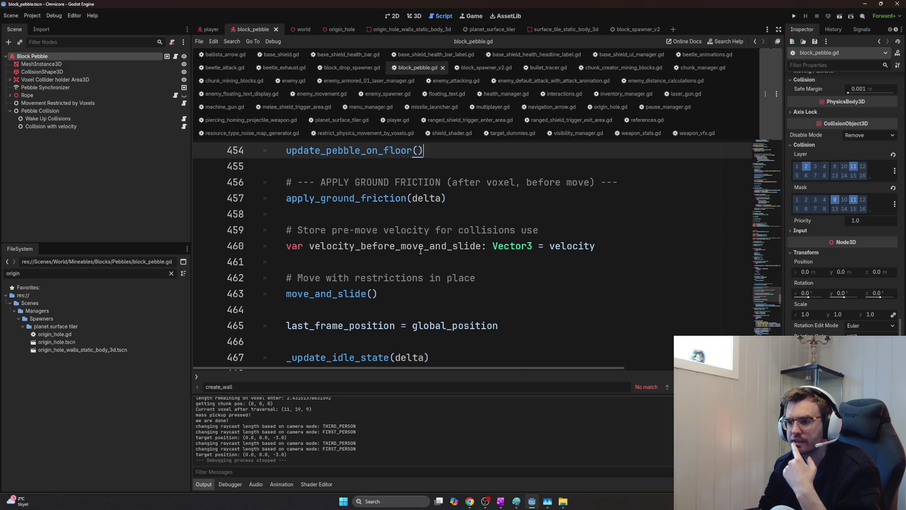
scroll(420, 251, down, 1)
scroll(432, 281, up, 1)
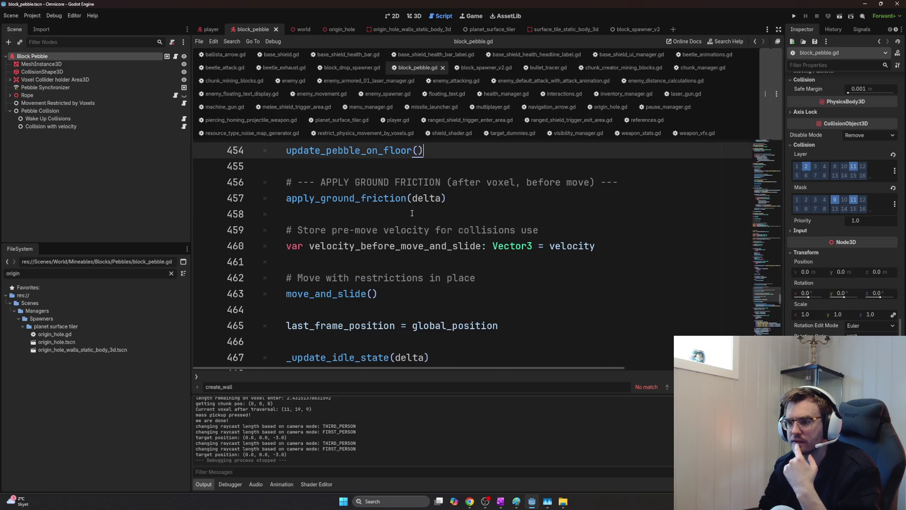
scroll(410, 231, up, 3)
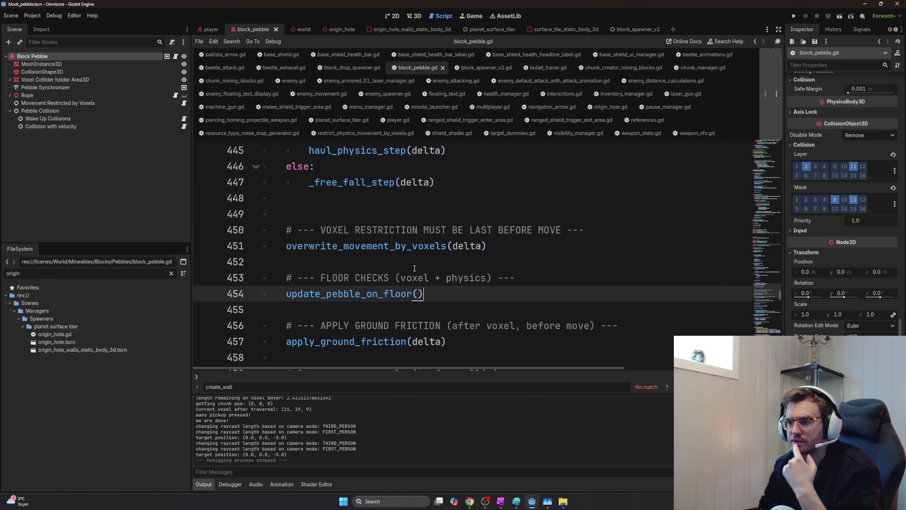
Step: Comment out the overwrite_movement_by_voxels and apply_ground_friction calls and run the game
click(286, 246)
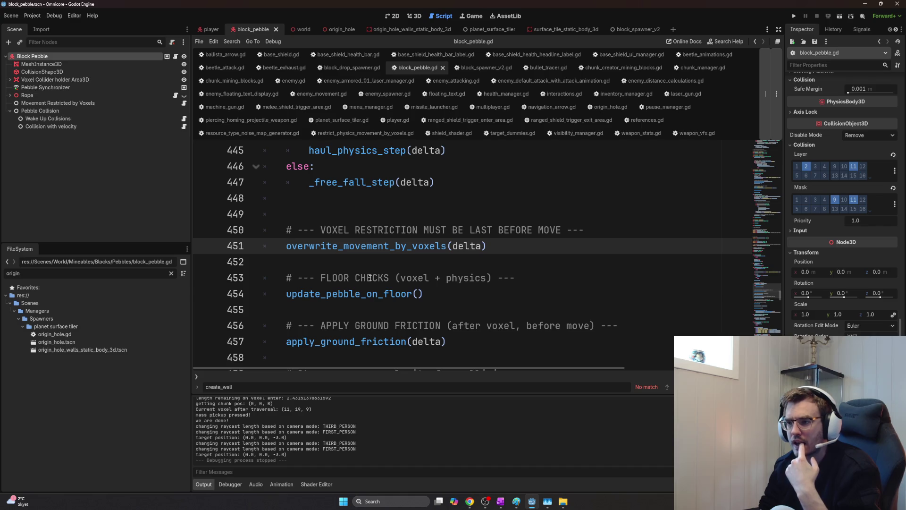
scroll(370, 278, up, 1)
scroll(330, 271, down, 2)
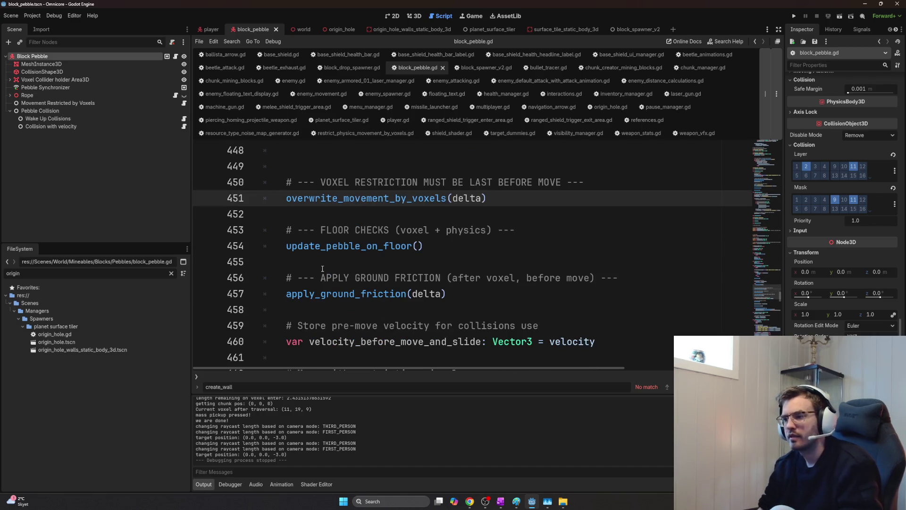
text(#)
click(287, 293)
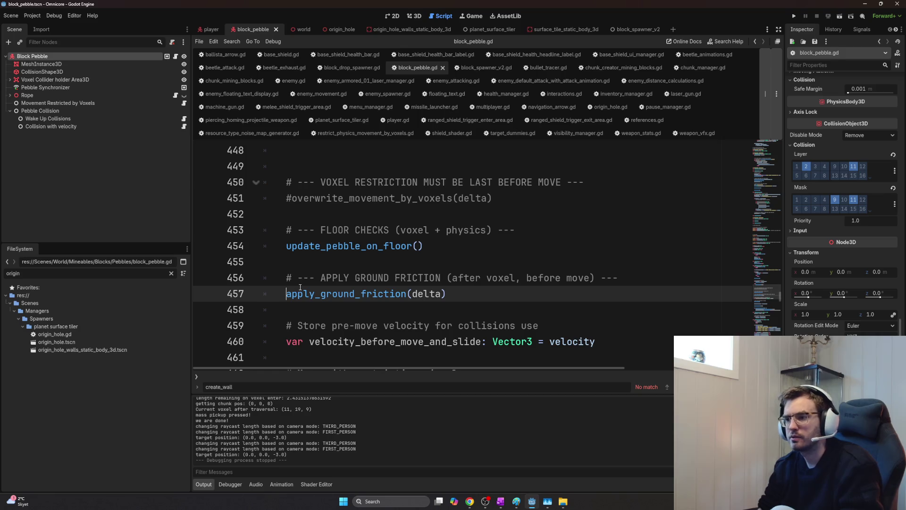
text(#)
key(F5)
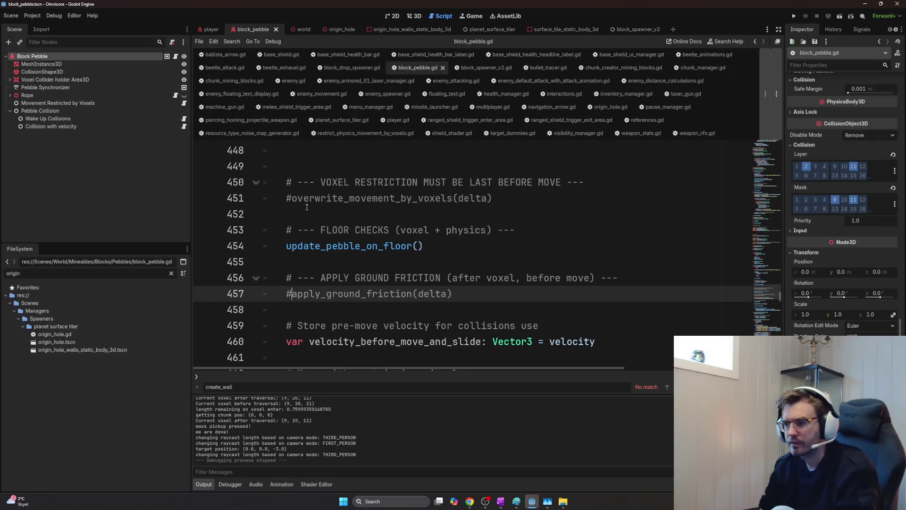
Step: Undo the commenting so both calls are active again
key(ctrl+k)
click(293, 198)
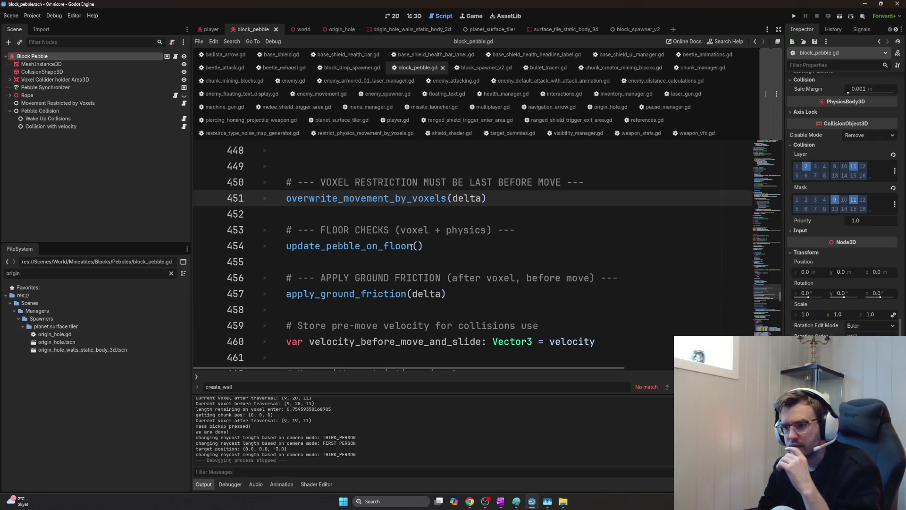
scroll(402, 250, down, 3)
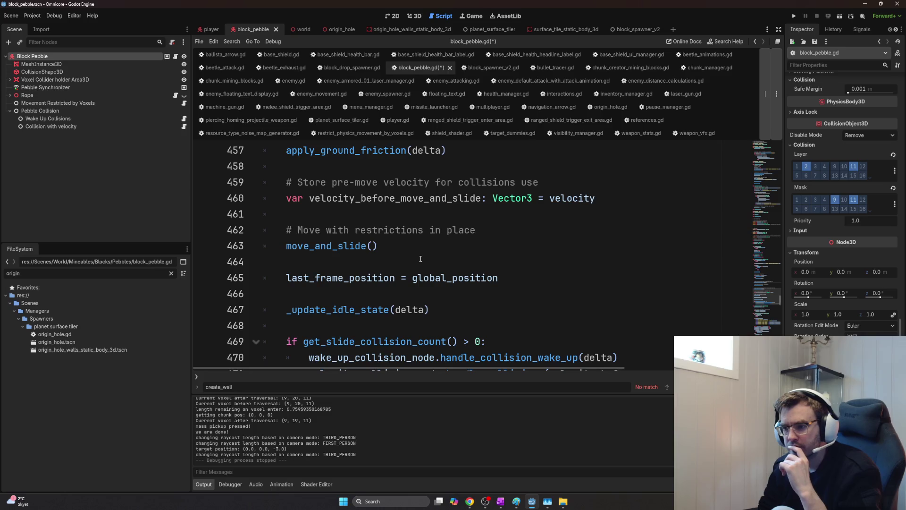
Step: Test-run the game, then remove the triple quotes around the collision block and save block_pebble.gd
key(F5)
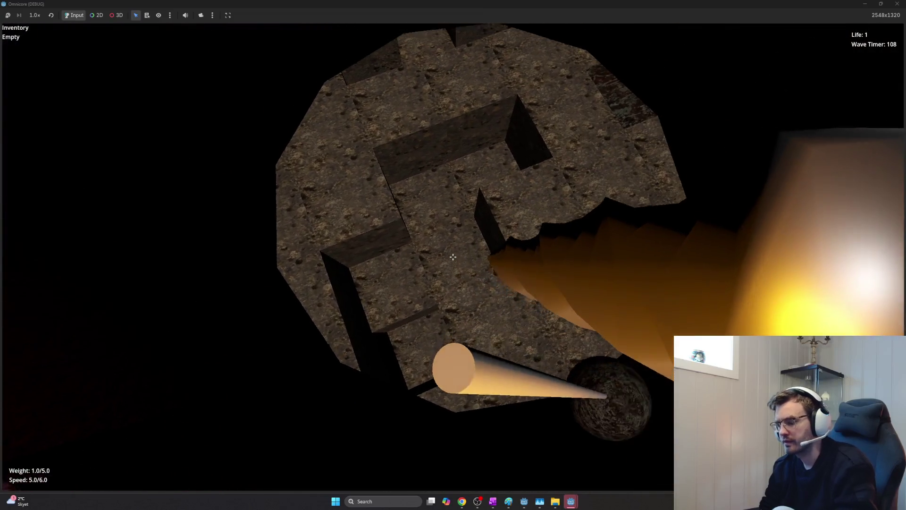
key(F8)
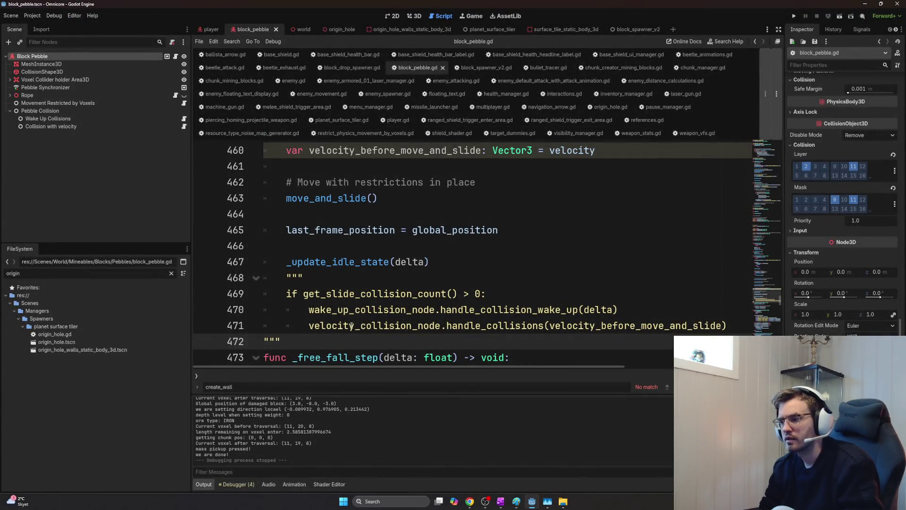
click(287, 278)
key(BackSpace)
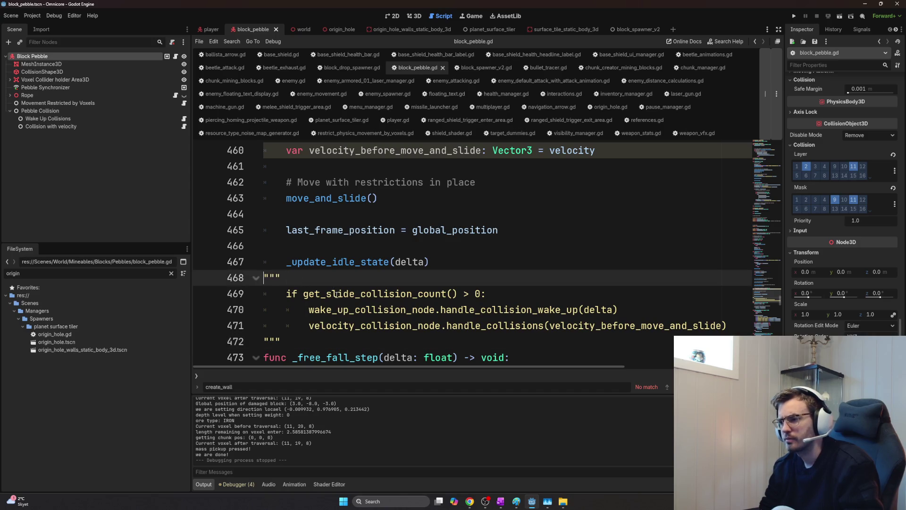
drag(283, 336, 258, 338)
key(BackSpace)
drag(304, 281, 274, 278)
key(BackSpace)
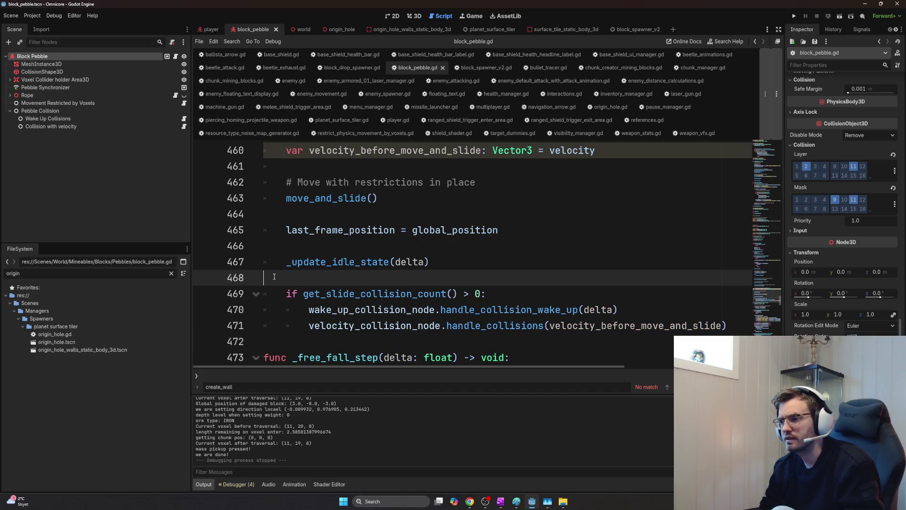
scroll(383, 271, up, 4)
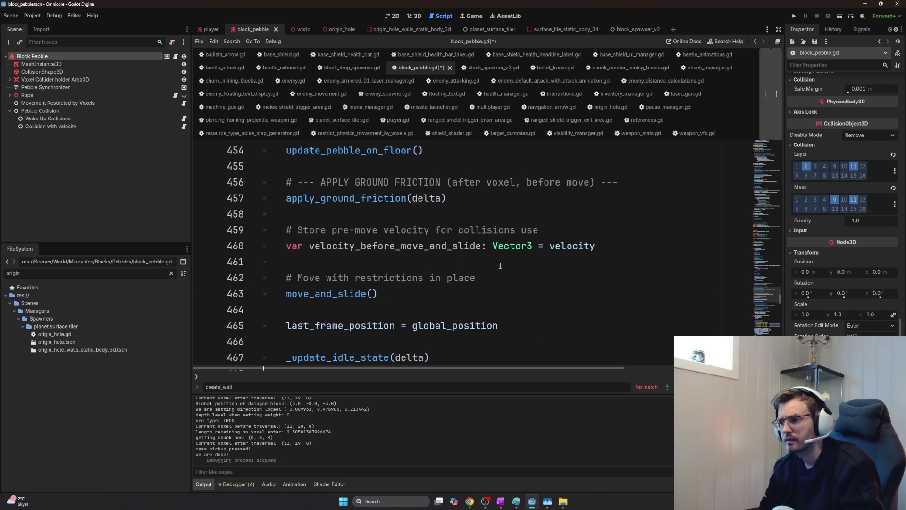
key(ctrl+s)
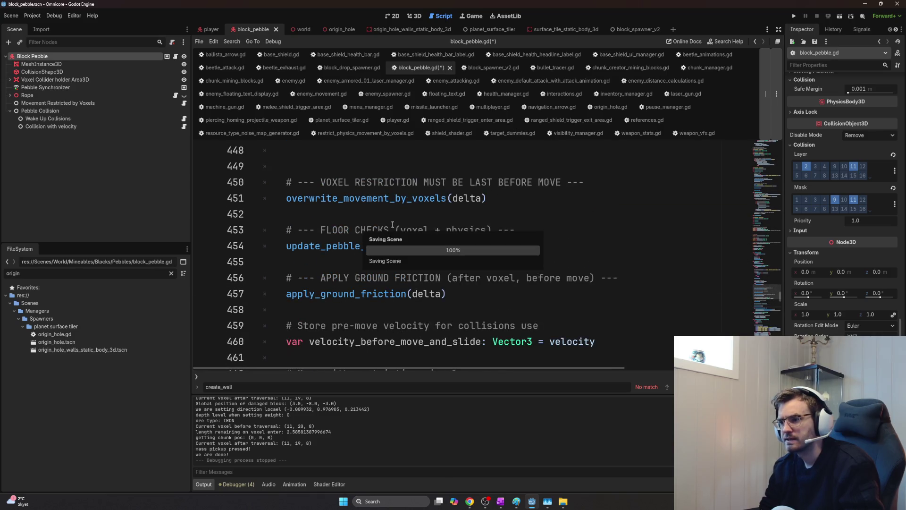
Step: Trace the haul_physics_step and _free_fall_step calls on line 447 to their definitions
scroll(411, 276, up, 3)
double_click(381, 279)
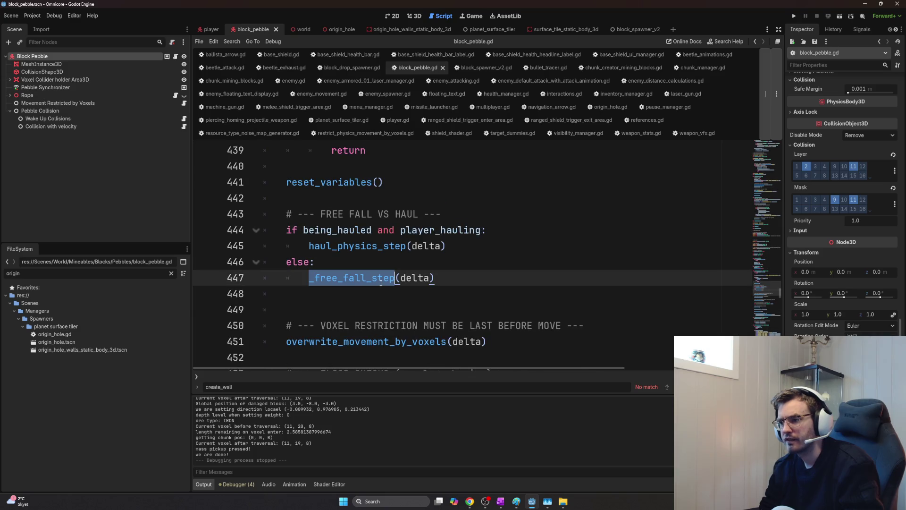
click(344, 262)
click(302, 283)
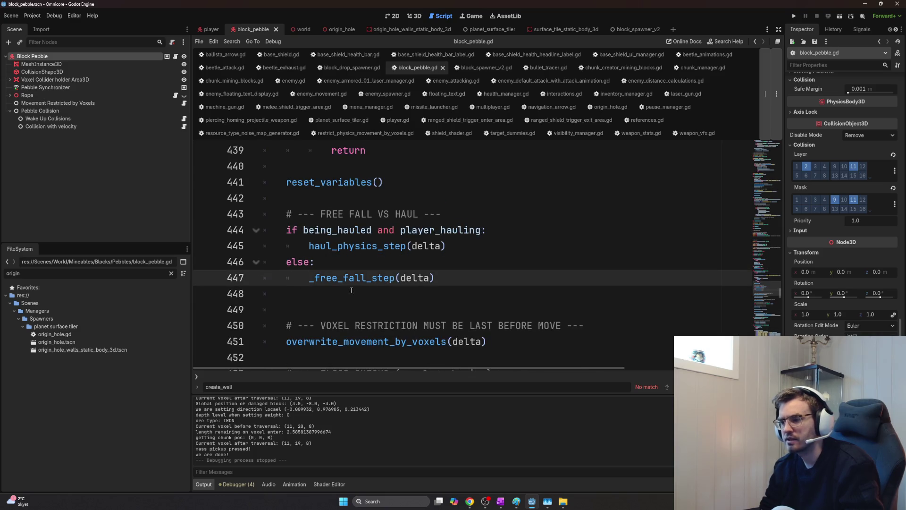
click(337, 247)
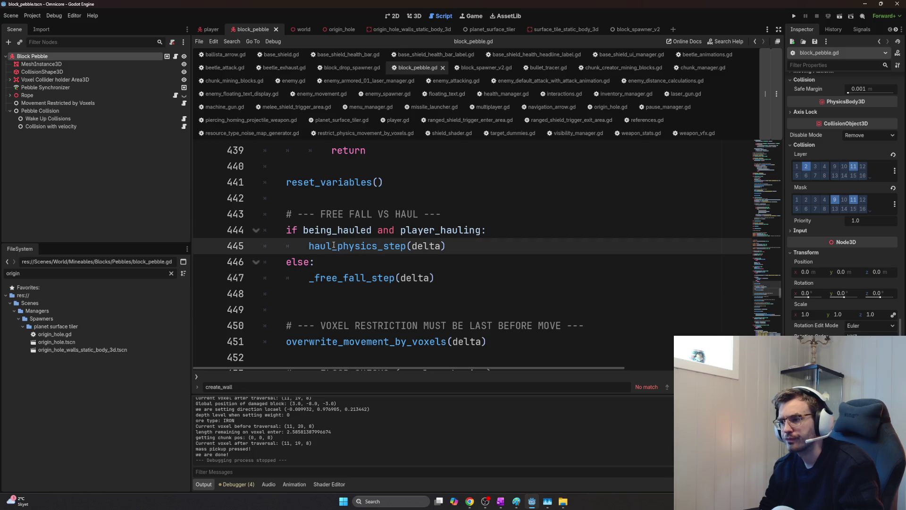
ctrl+click(337, 246)
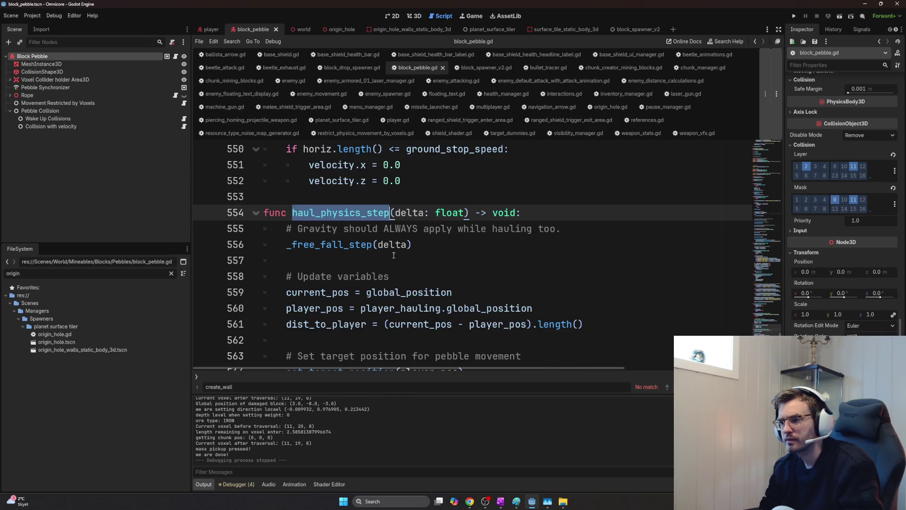
ctrl+click(333, 244)
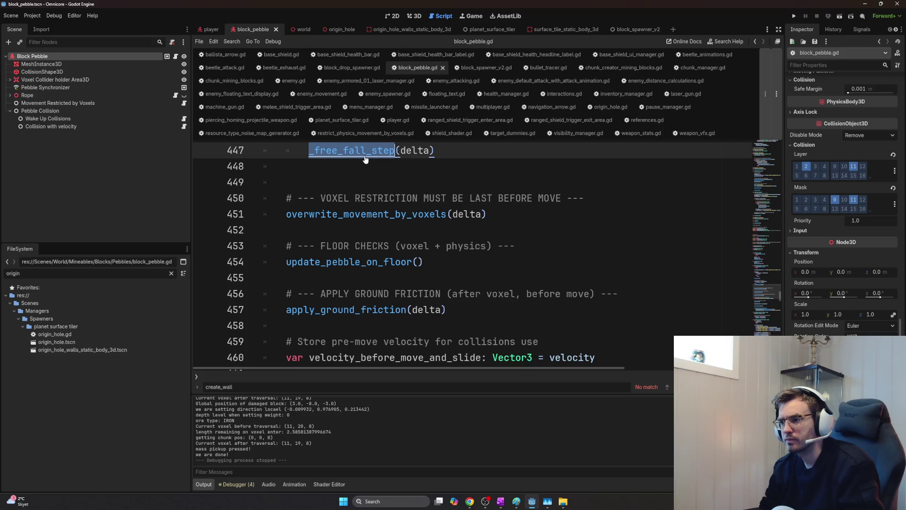
ctrl+click(351, 151)
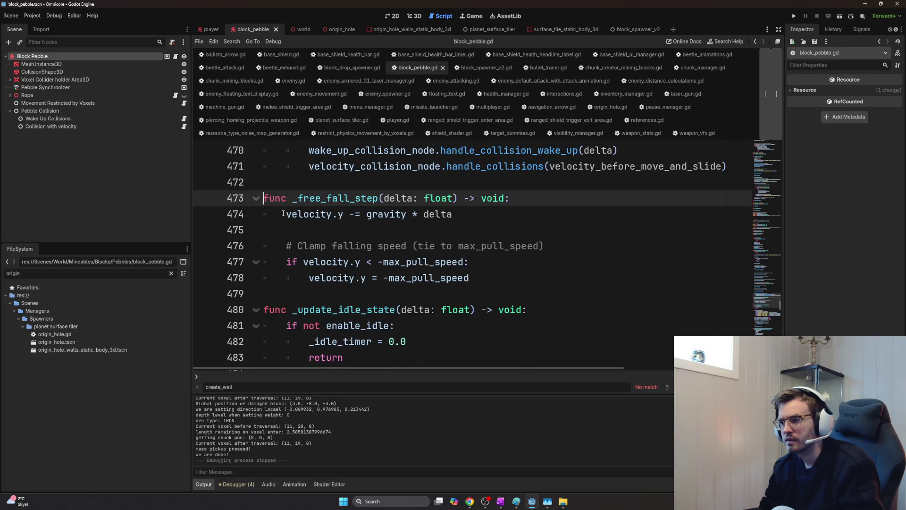
Step: Read the gravity line in _free_fall_step and the idle-timer code below, then return to ChatGPT
drag(283, 214, 481, 214)
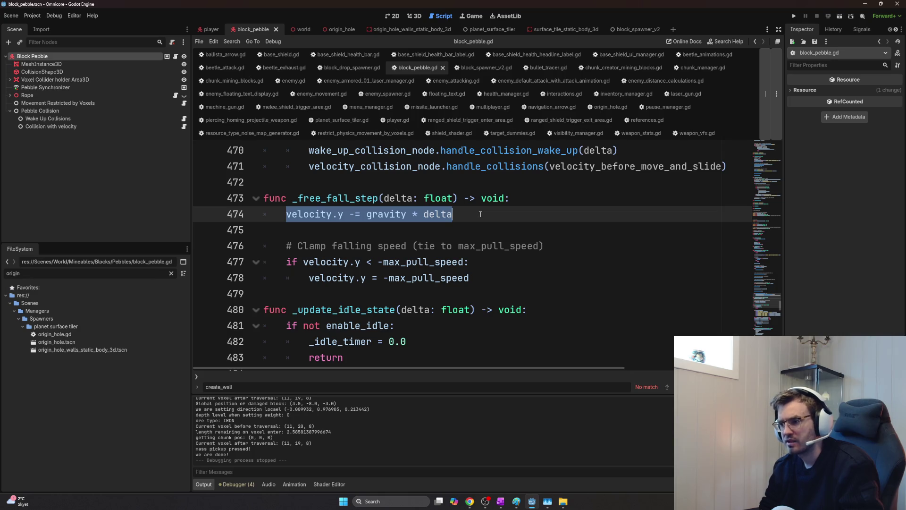
double_click(368, 213)
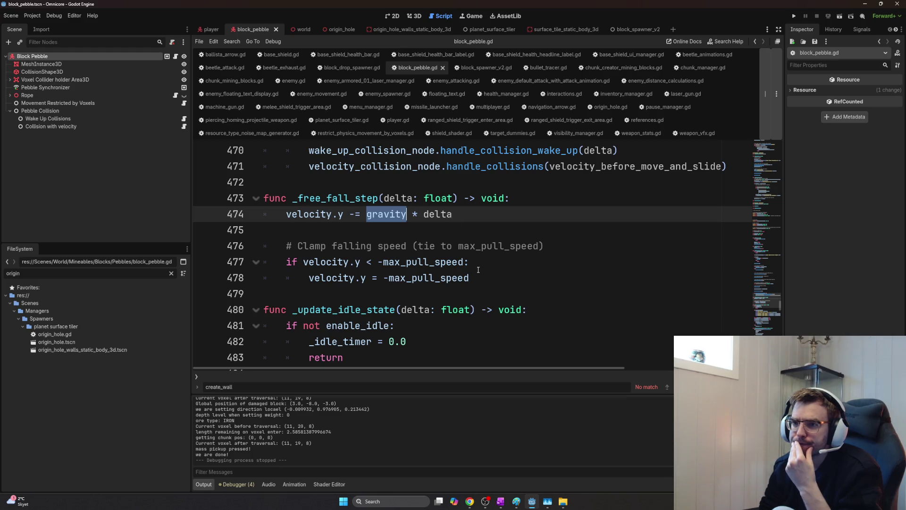
double_click(349, 198)
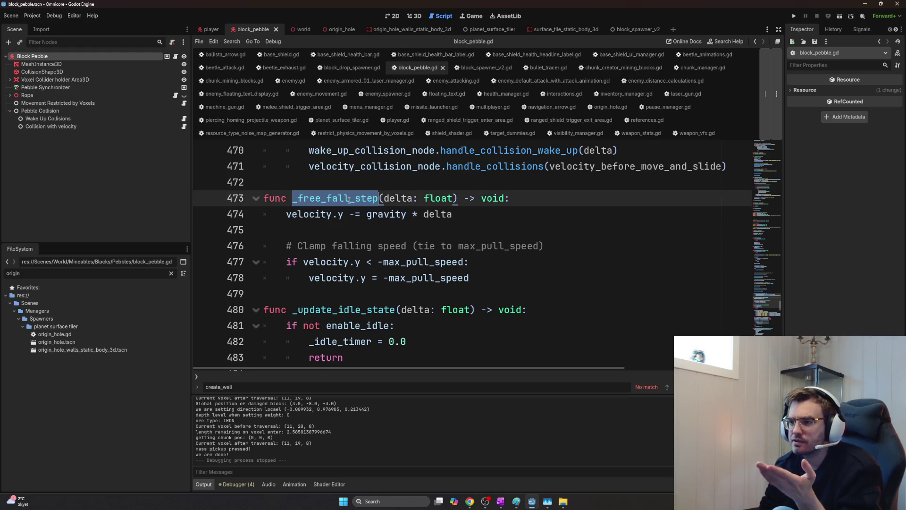
mouse_move(430, 257)
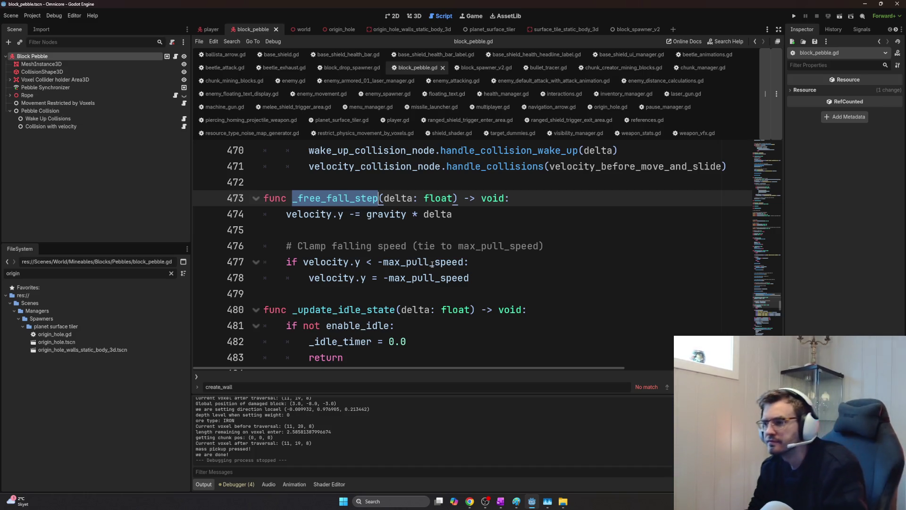
scroll(432, 264, down, 2)
scroll(444, 257, up, 2)
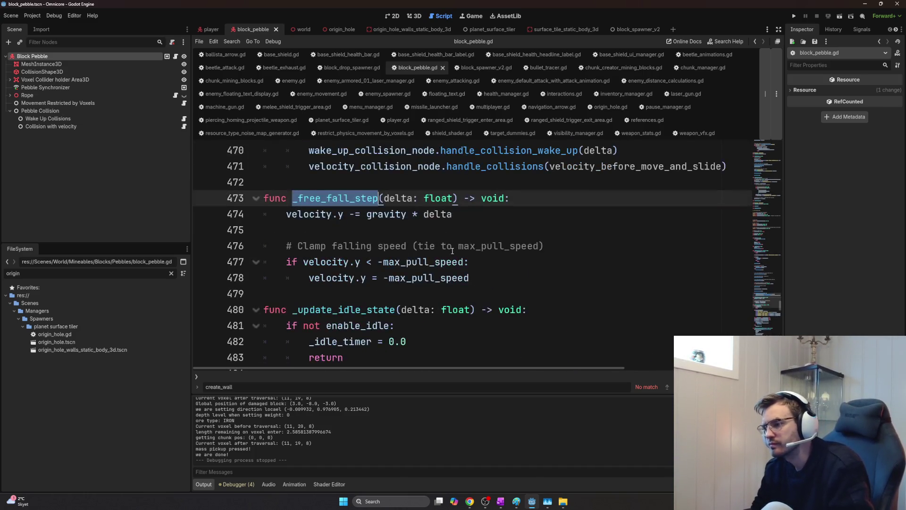
scroll(453, 251, up, 1)
scroll(458, 252, down, 3)
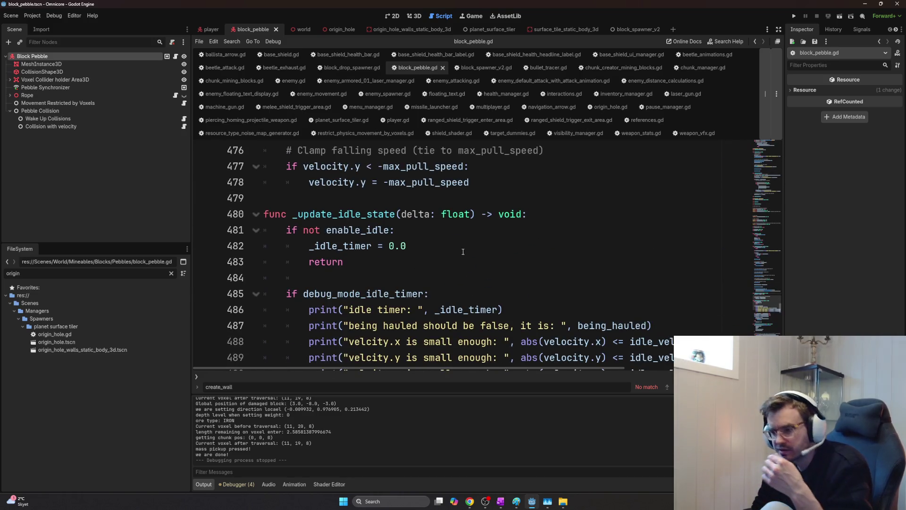
scroll(460, 255, down, 5)
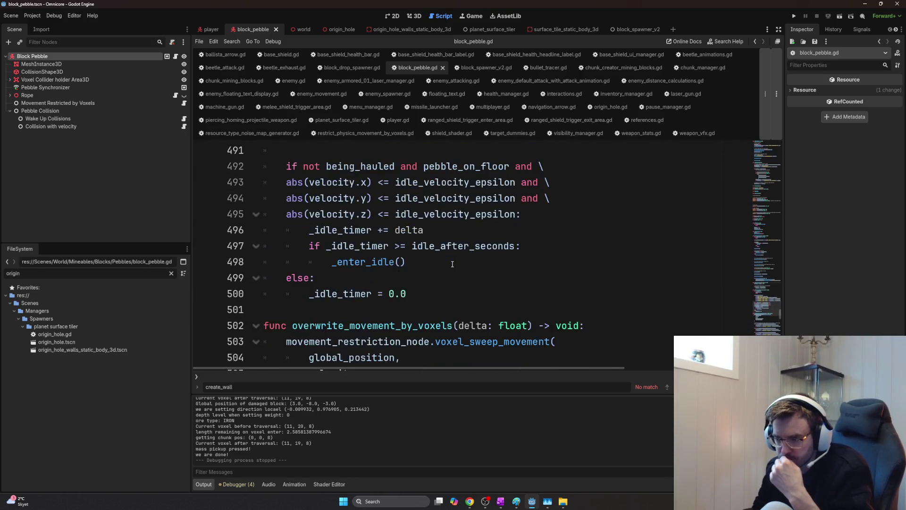
scroll(452, 264, down, 2)
key(alt+Tab)
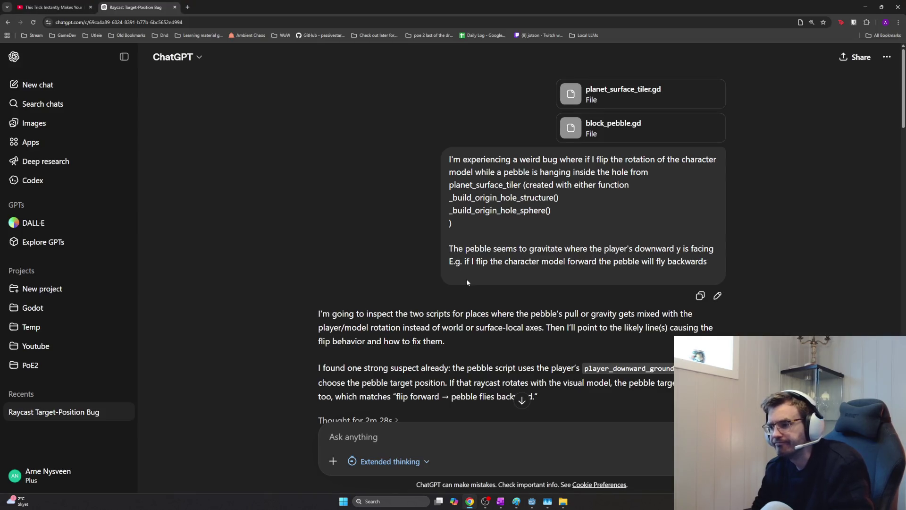
Step: Read the reply's suspect paragraph and select player_downward_ground_raycast, then go back to Godot
scroll(467, 282, down, 3)
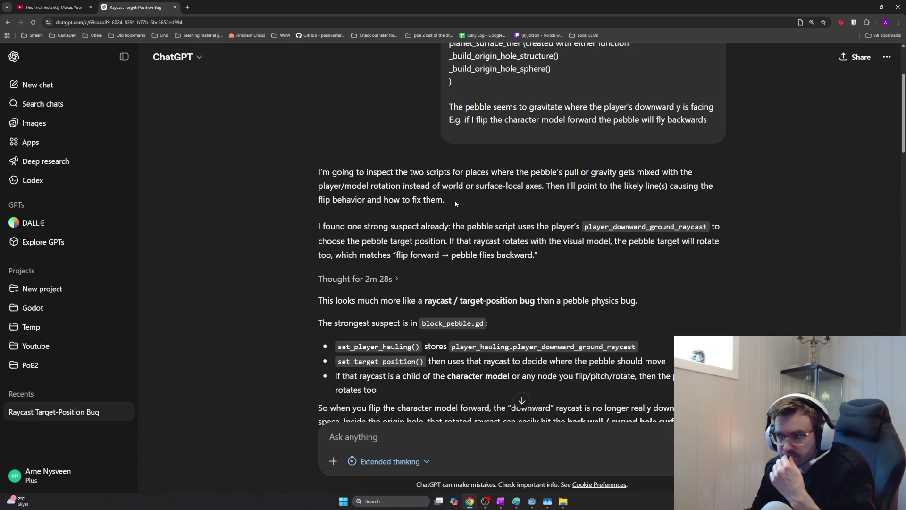
drag(455, 200, 464, 214)
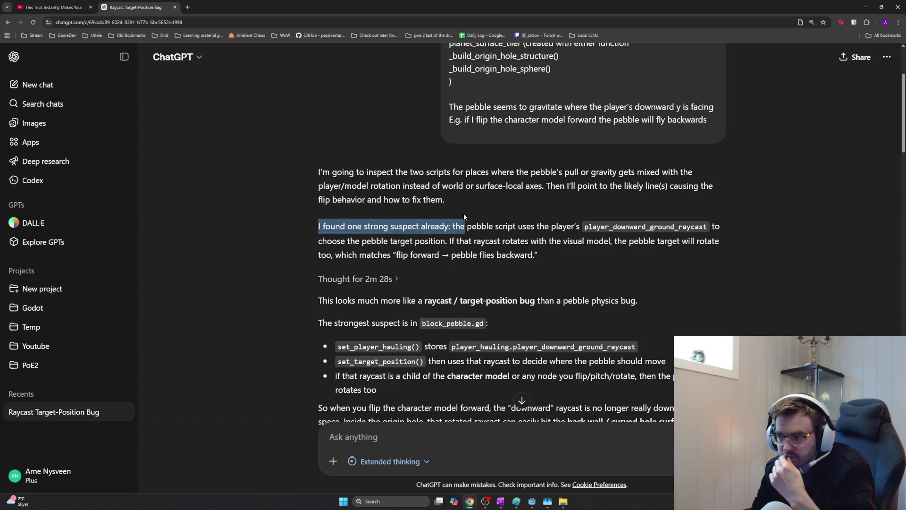
click(527, 221)
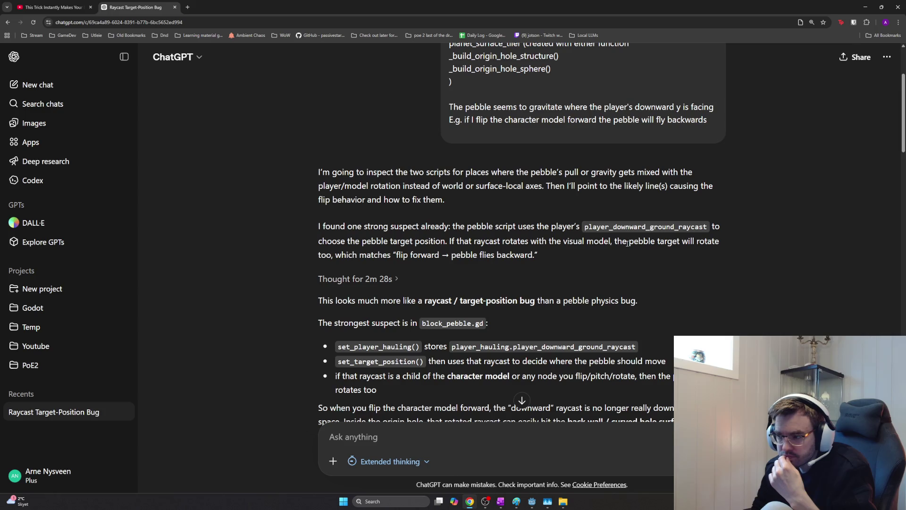
double_click(646, 227)
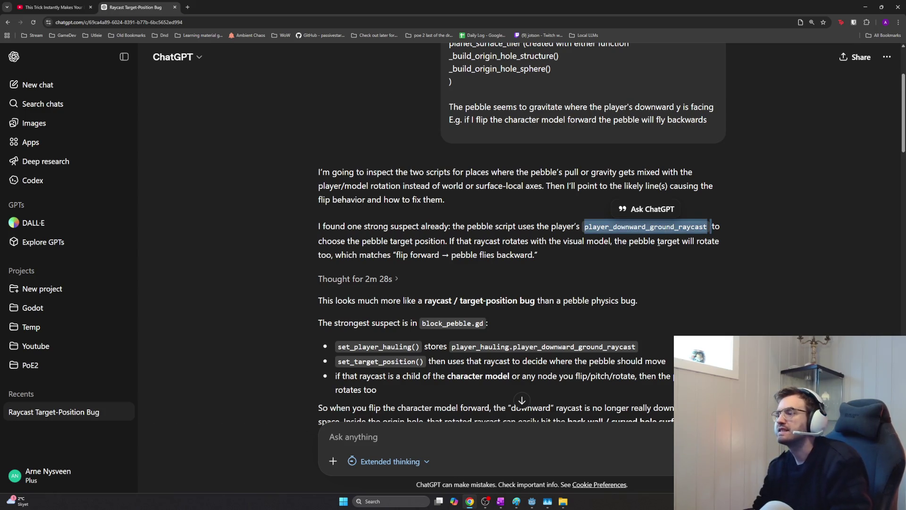
triple_click(634, 229)
double_click(636, 226)
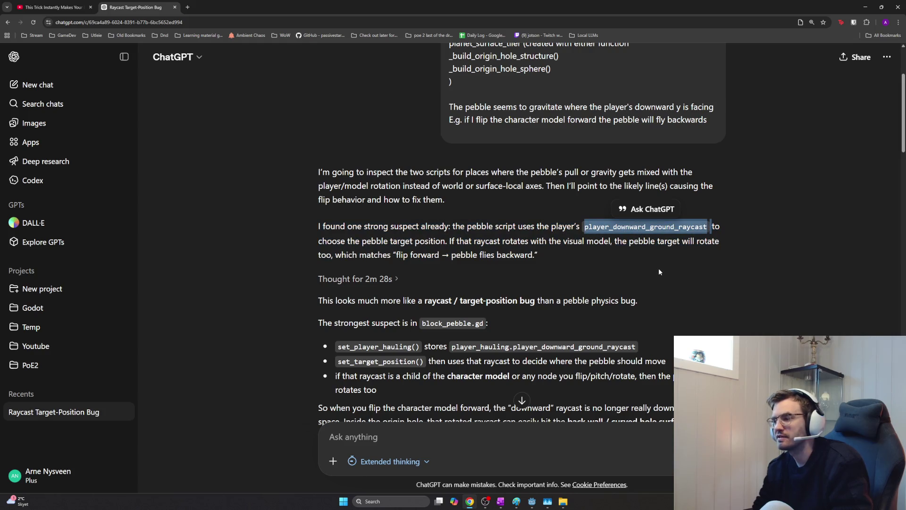
key(alt+Tab)
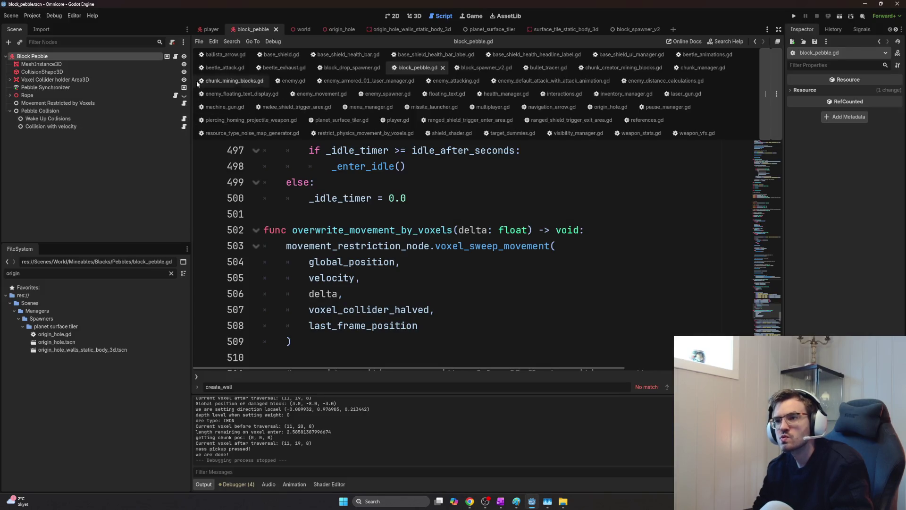
Step: In the player scene, filter the tree for 'ground', select the downward ground raycast, then clear the filter
click(209, 30)
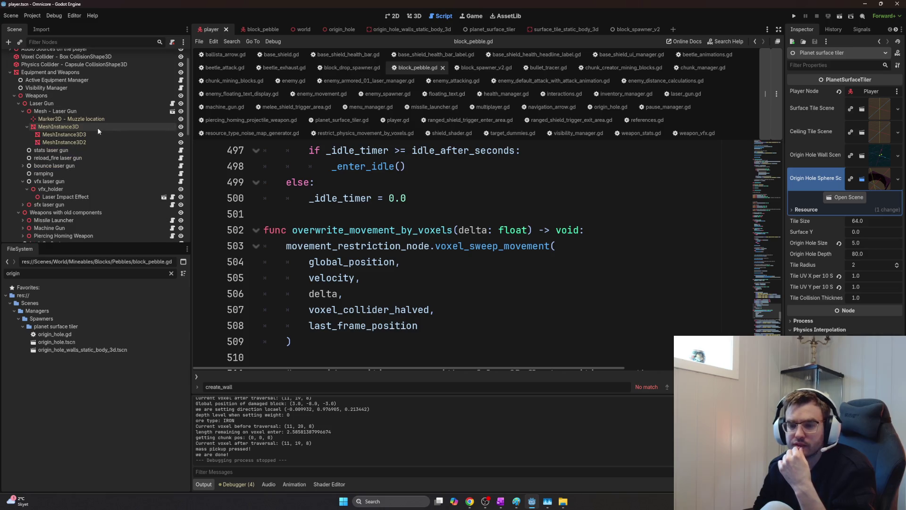
scroll(99, 127, down, 3)
scroll(105, 142, up, 3)
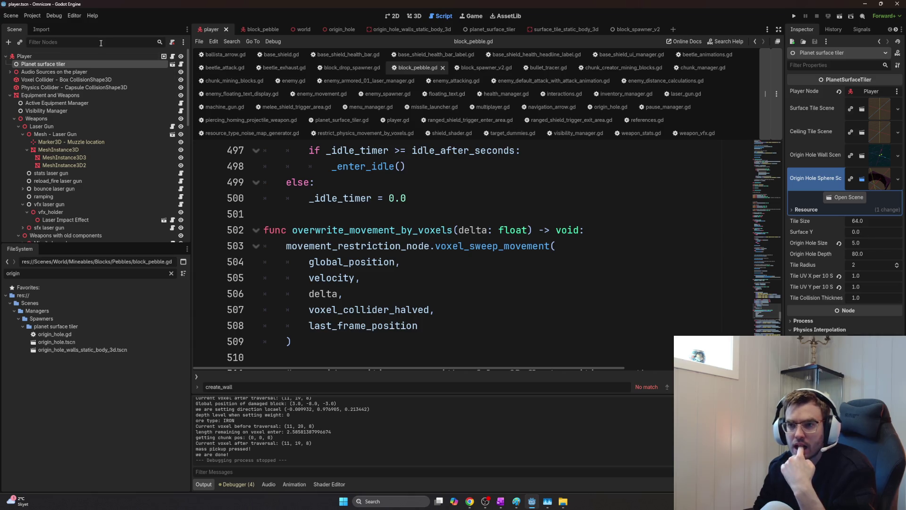
text(ground)
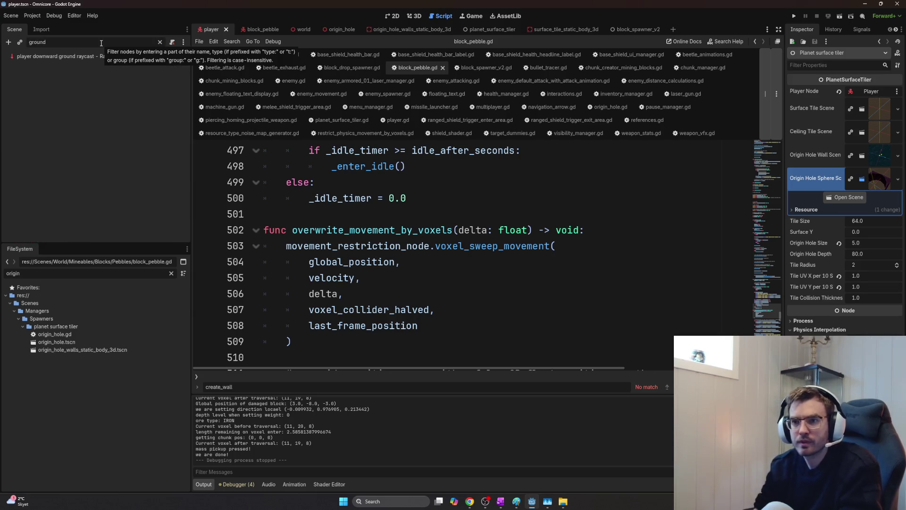
click(106, 57)
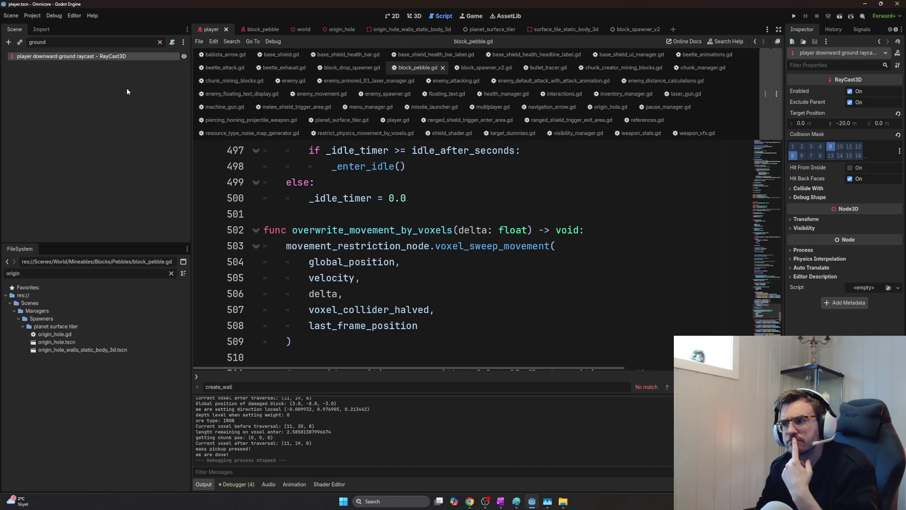
double_click(74, 42)
key(BackSpace)
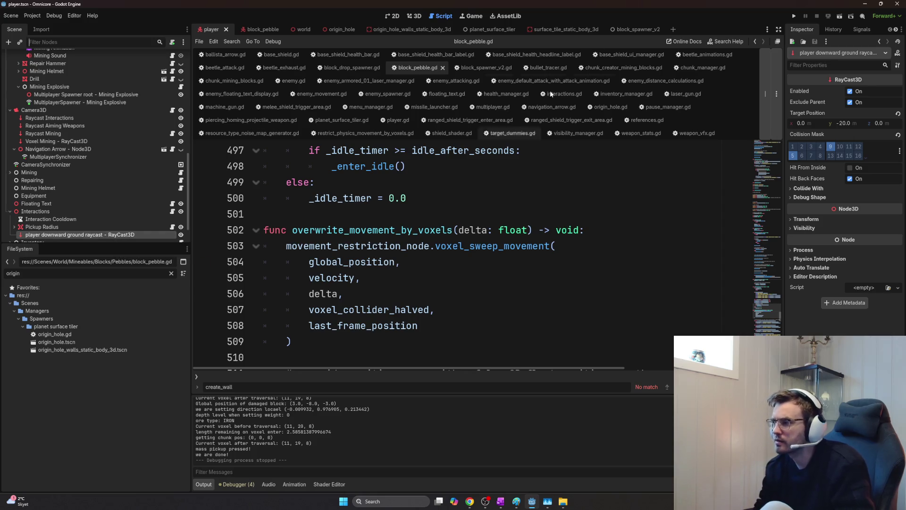
Step: Inspect the raycast's Transform, keeping Euler rotation mode, filter properties for 'rotation', then switch to ChatGPT
click(804, 219)
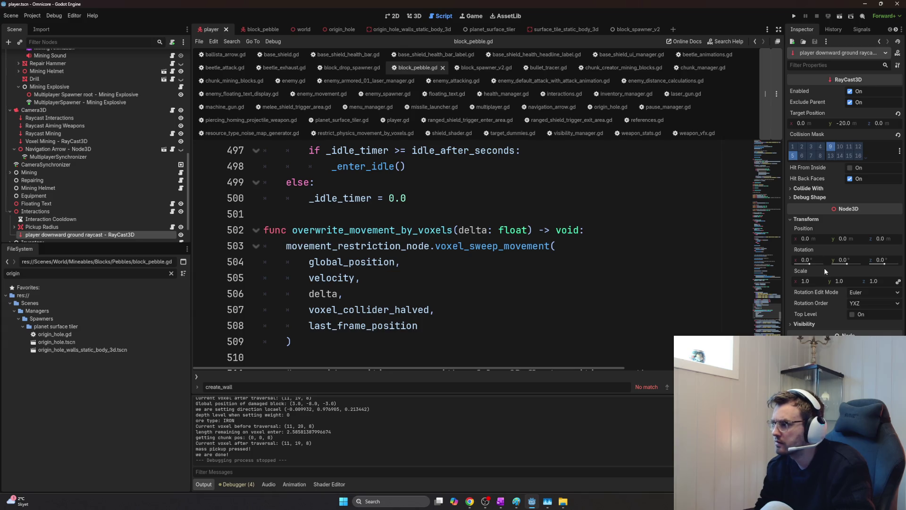
click(867, 293)
click(868, 293)
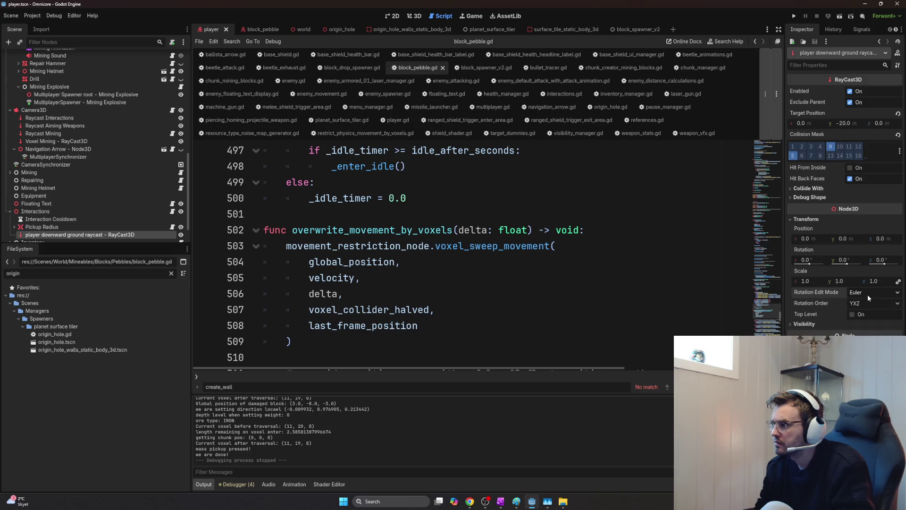
click(826, 324)
click(820, 324)
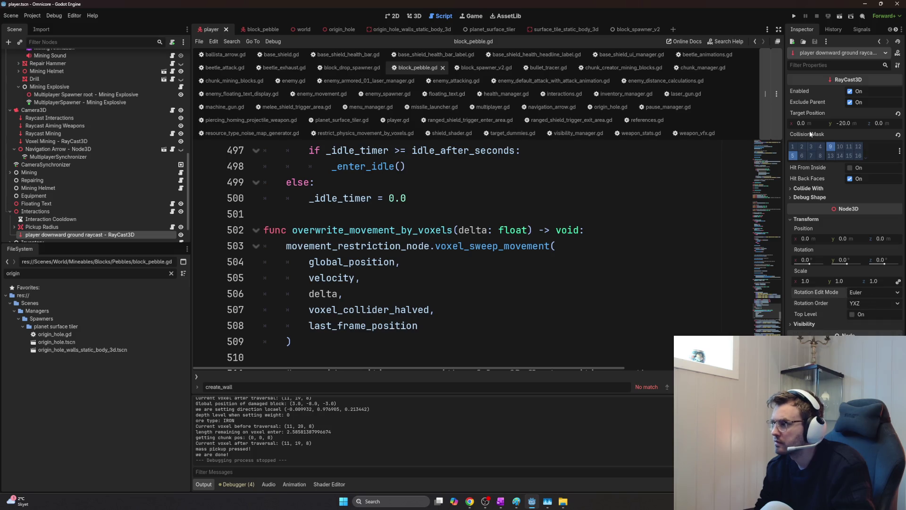
click(821, 65)
text(rotation)
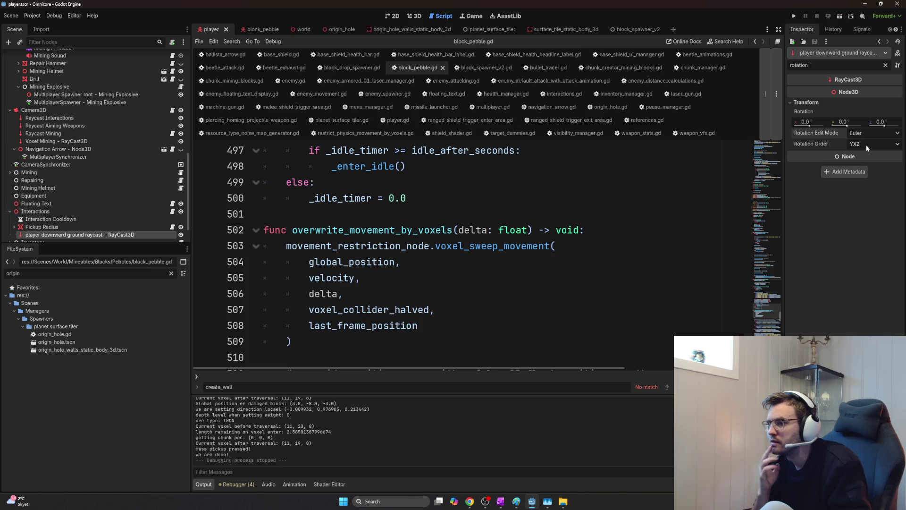
key(alt+Tab)
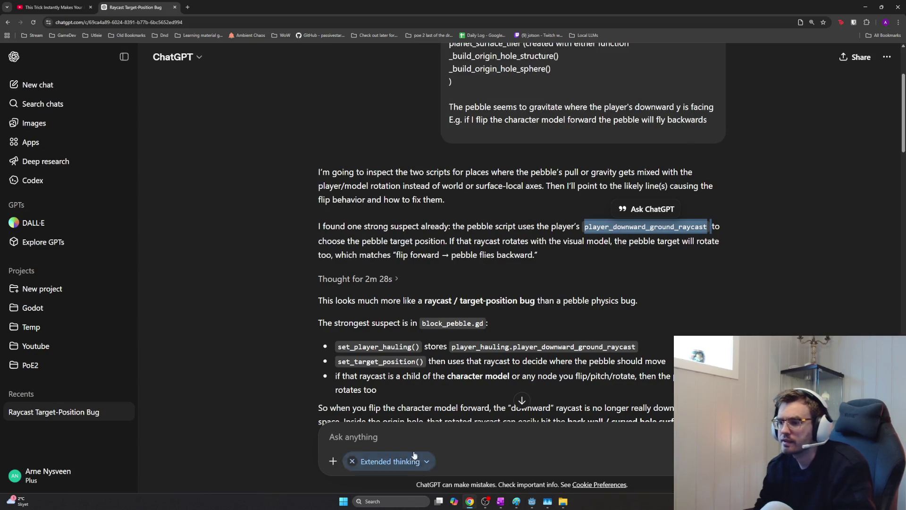
Step: Ask whether the ground raycast's rotation inheritance can be turned off in the Inspector or needs script
click(407, 437)
text(ah ground ra)
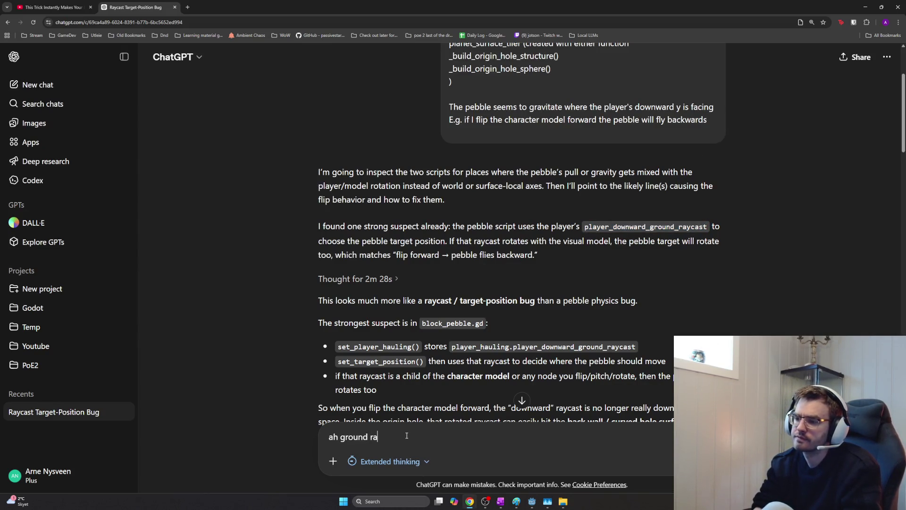
text(ycast inherits )
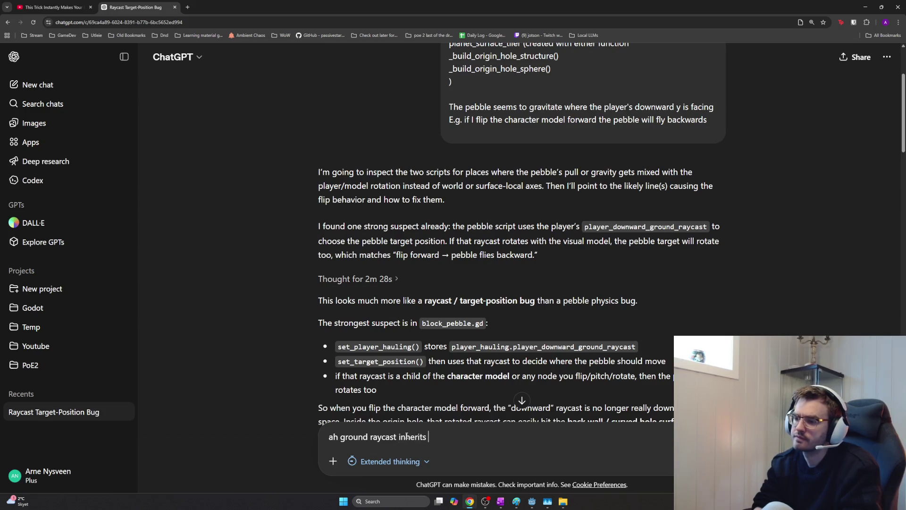
text(rotation from the play)
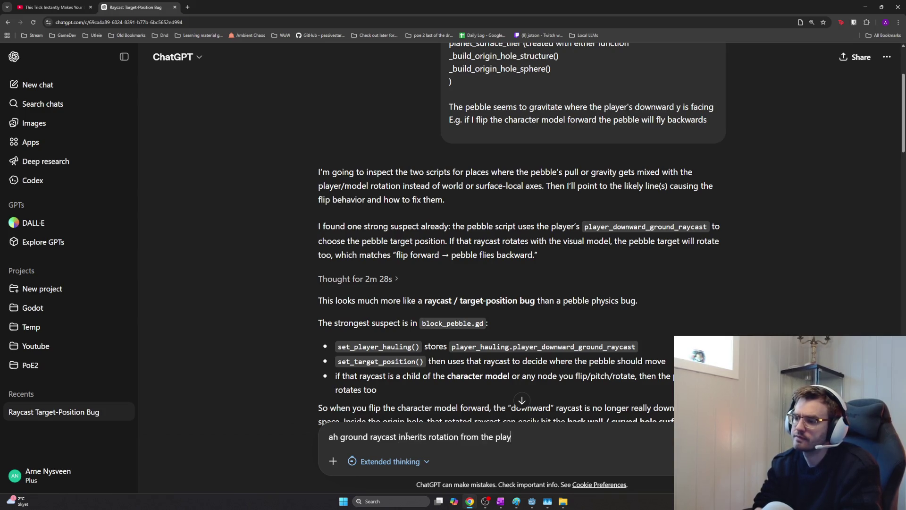
text(er, h)
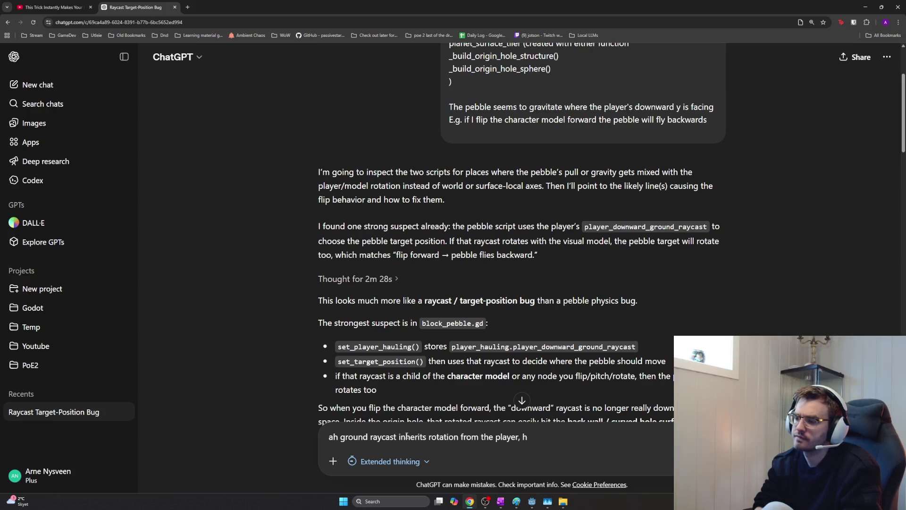
text(ow can I)
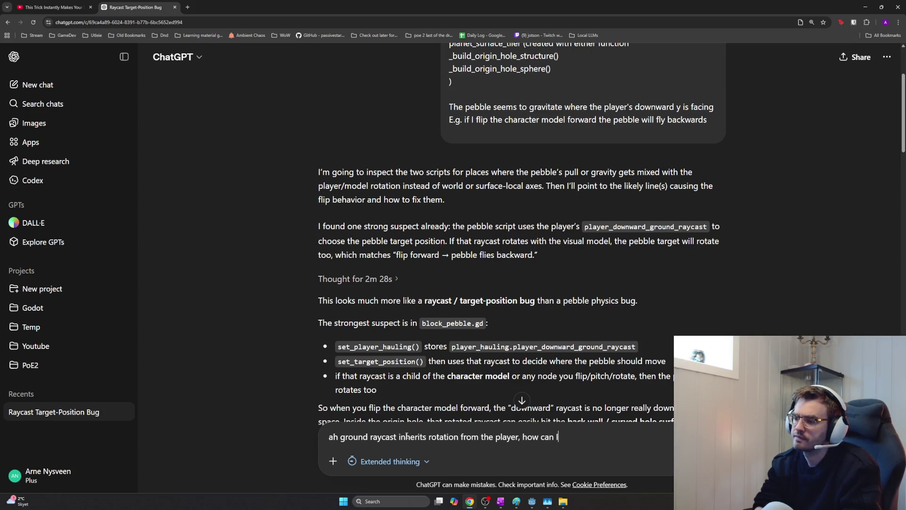
key(BackSpace)
key(BackSpace)
key(BackSpace)
text(can I tu)
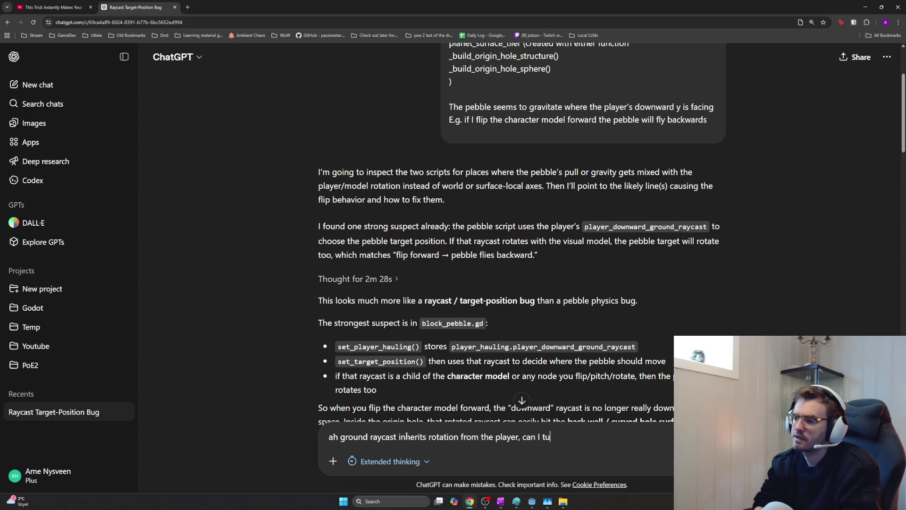
text(rn off rotation i)
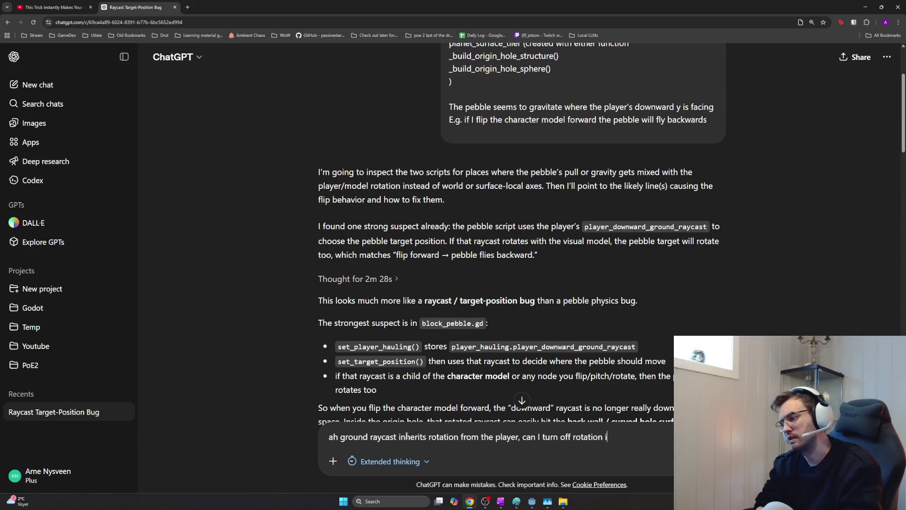
text(nheritance or )
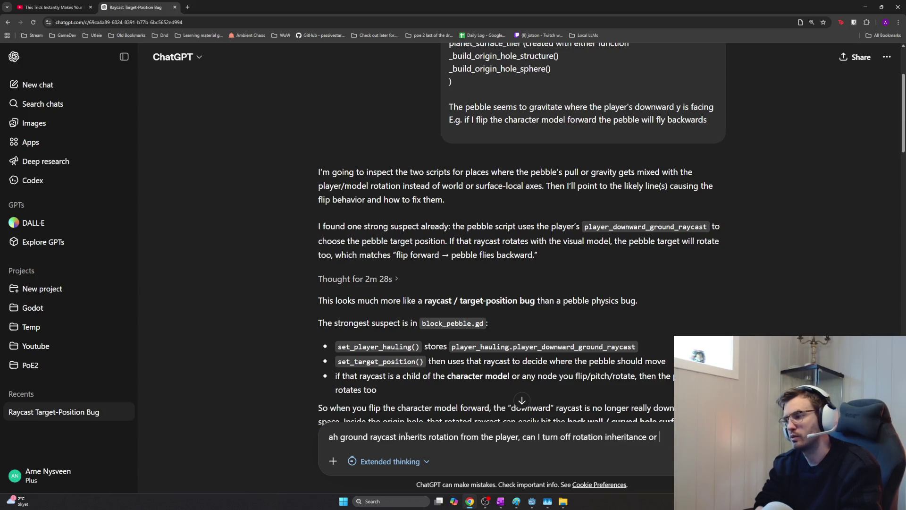
text(lock in)
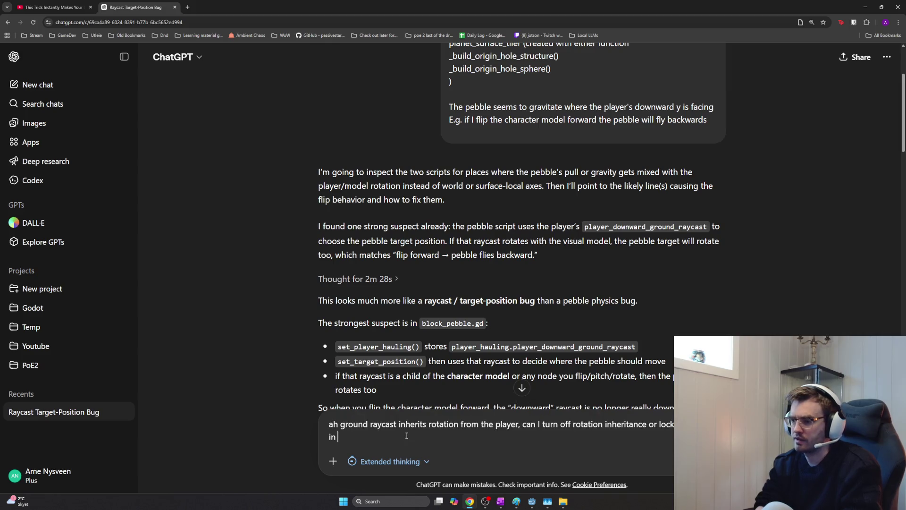
text( inspect)
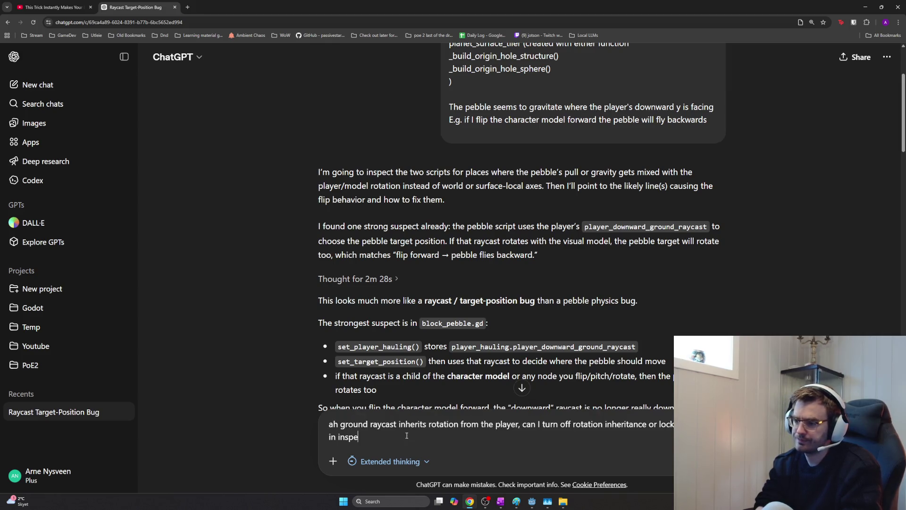
text(or?)
key(shift+Return)
text(or D)
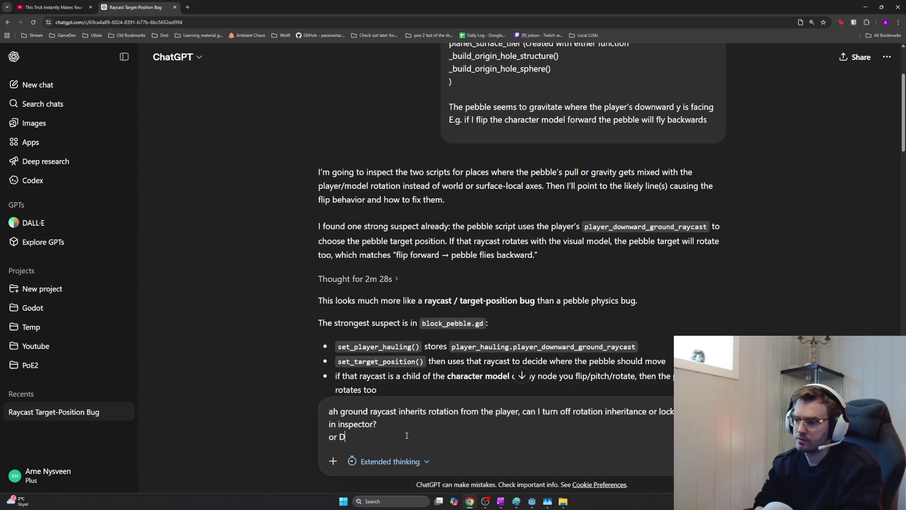
key(BackSpace)
text(do I need to do so )
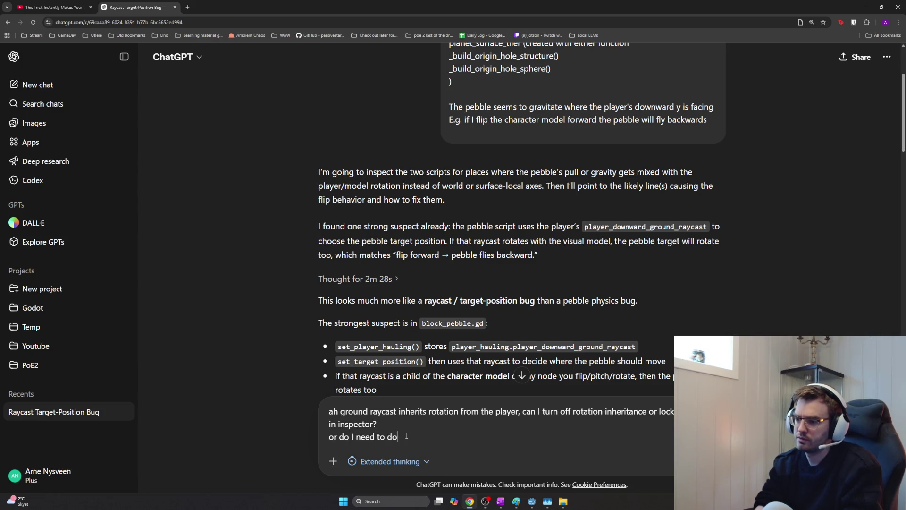
text(via script?)
Step: Add that otherwise it would follow the player's position without being its child, and send
key(shift+Return)
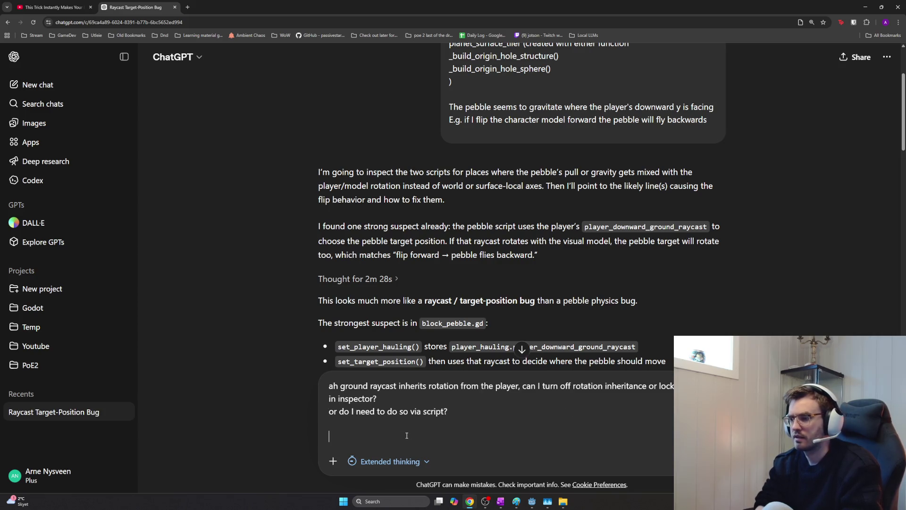
text(if neither is po)
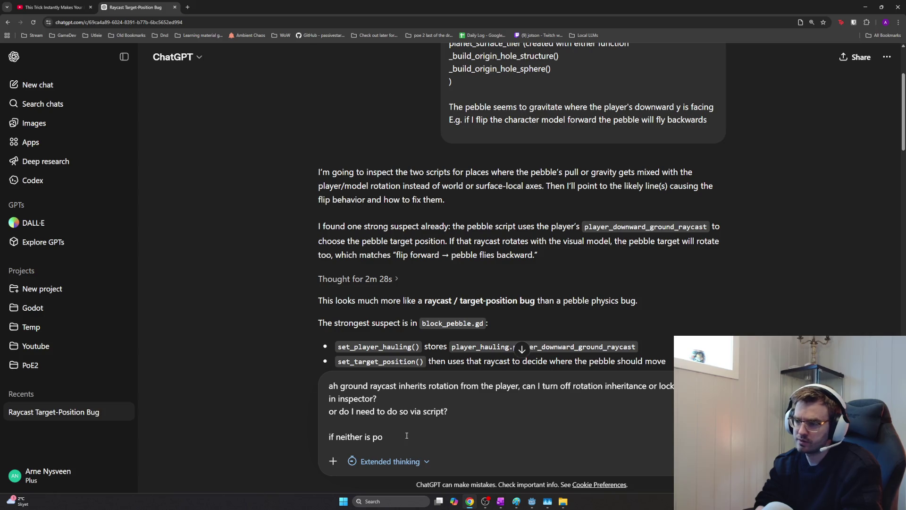
text(ssible qould hav)
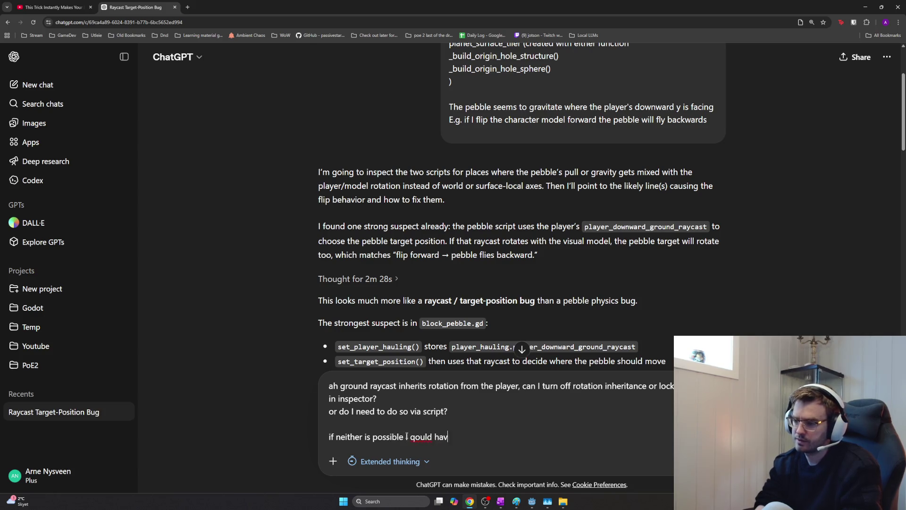
key(BackSpace)
key(BackSpace)
key(BackSpace)
text(would have t)
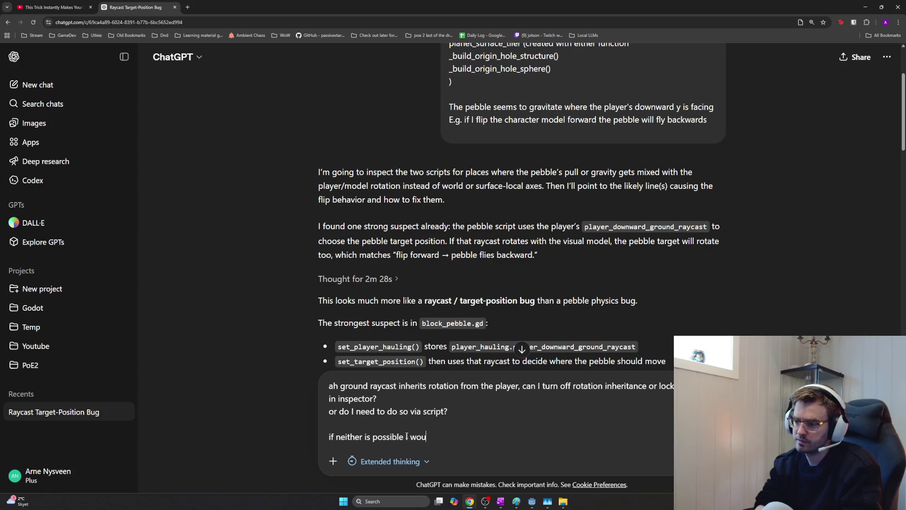
text(o just set the )
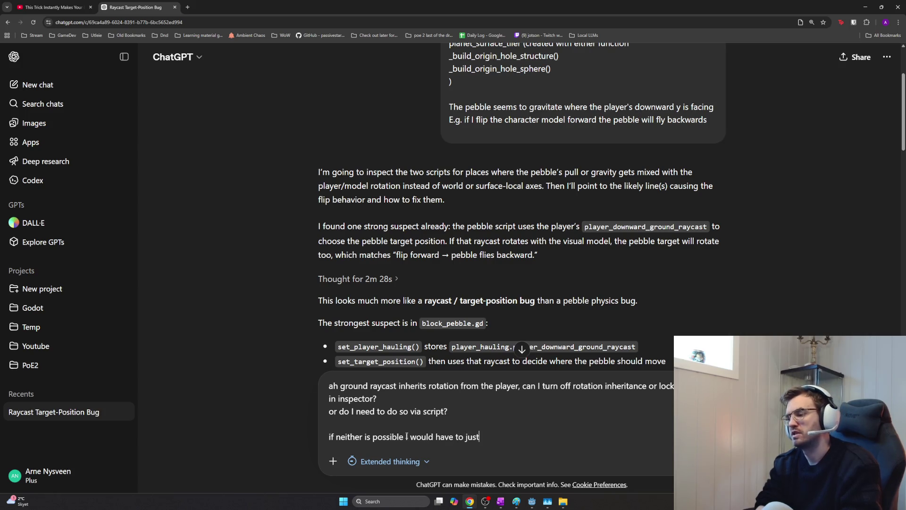
text(ground raycast posi)
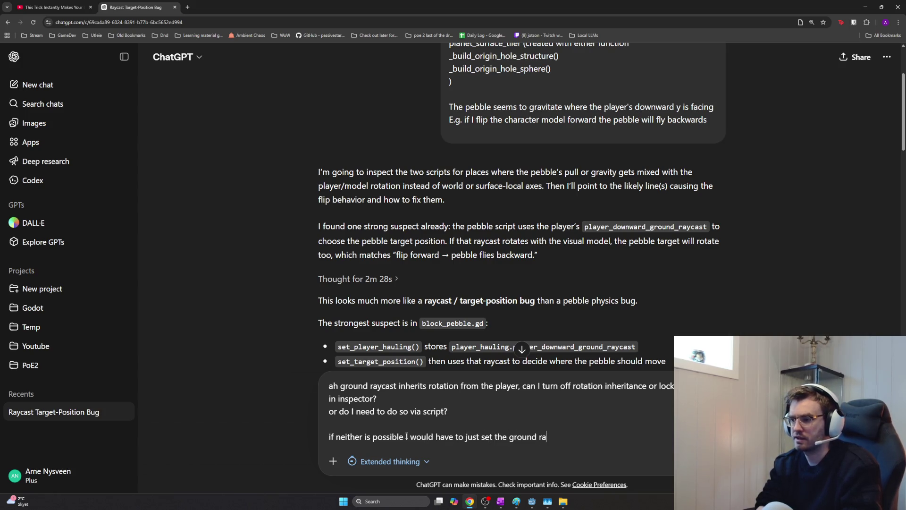
text(tion to player p)
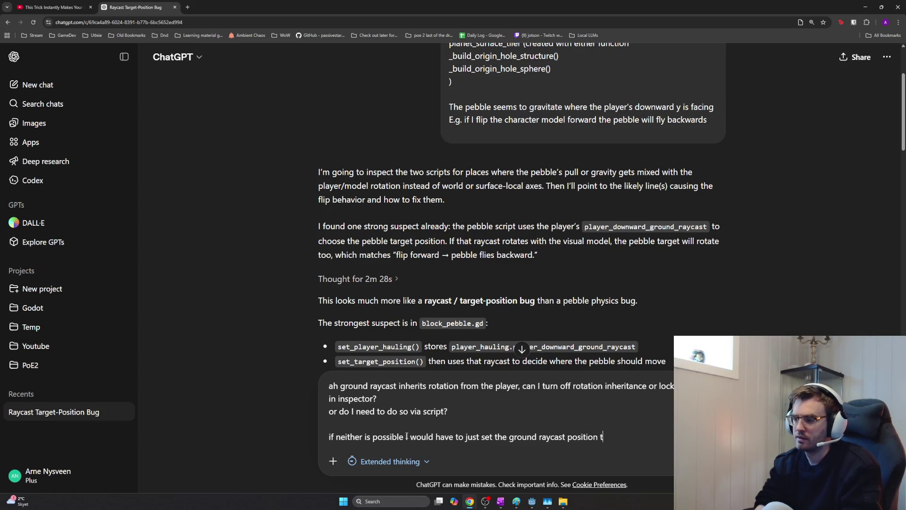
text(osition ev)
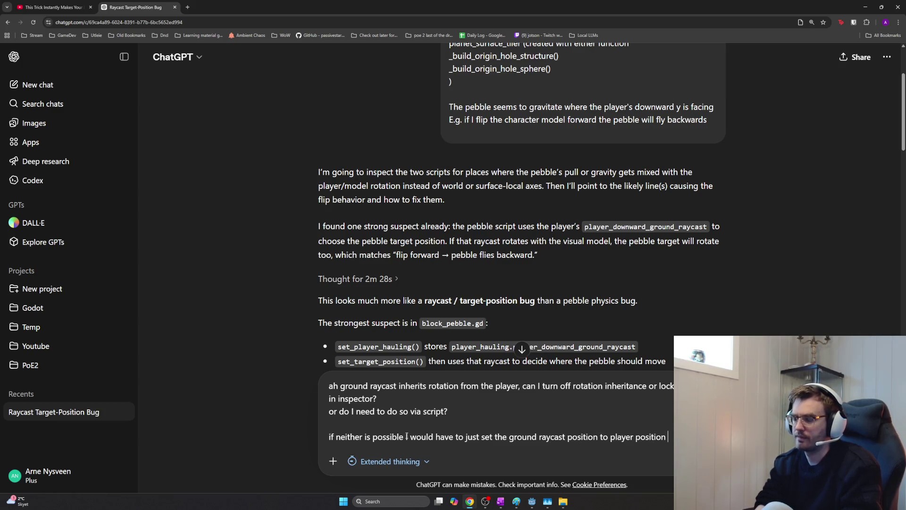
text(and not h)
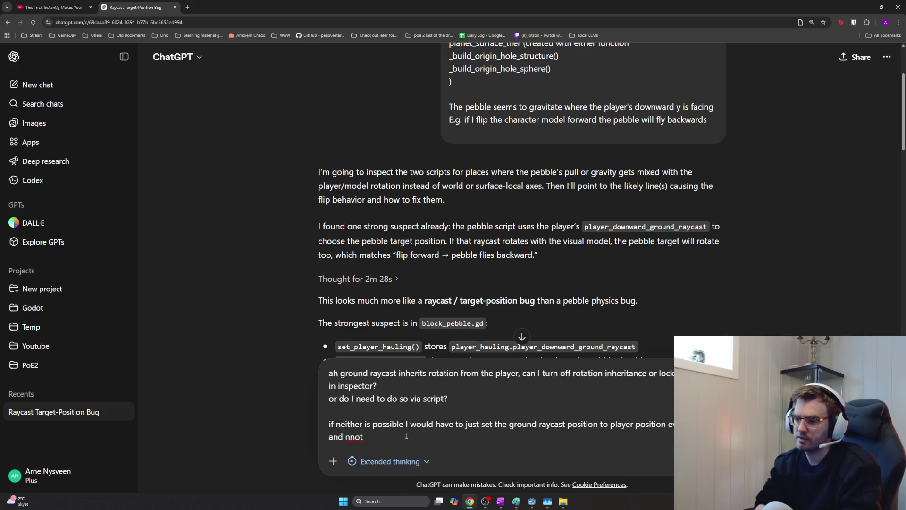
text(ave it as )
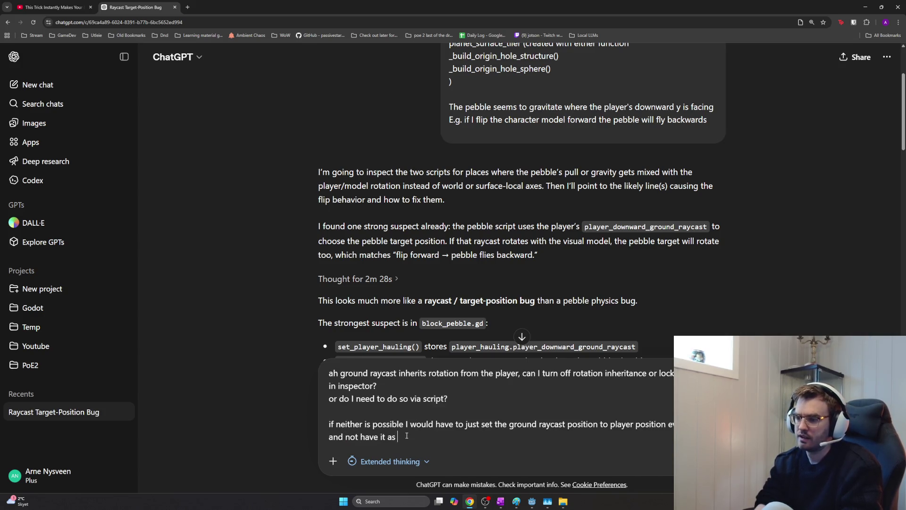
text(child)
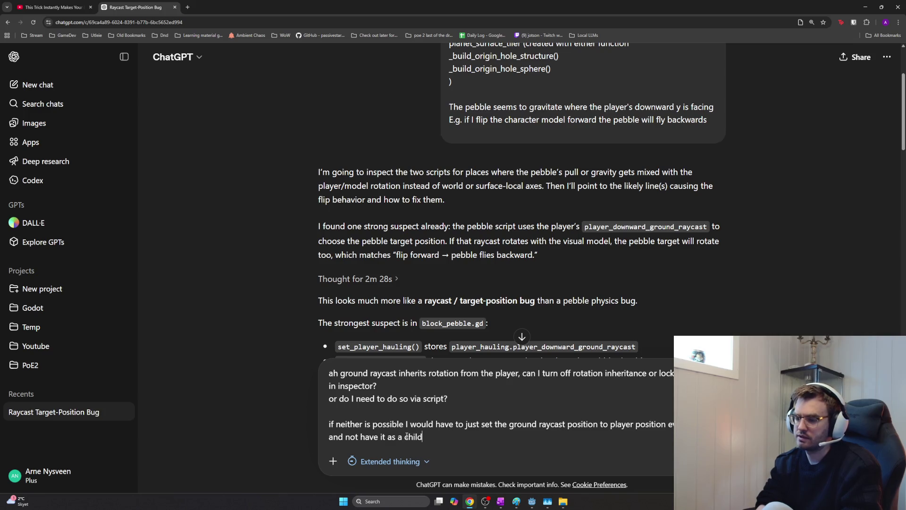
text( inheriting)
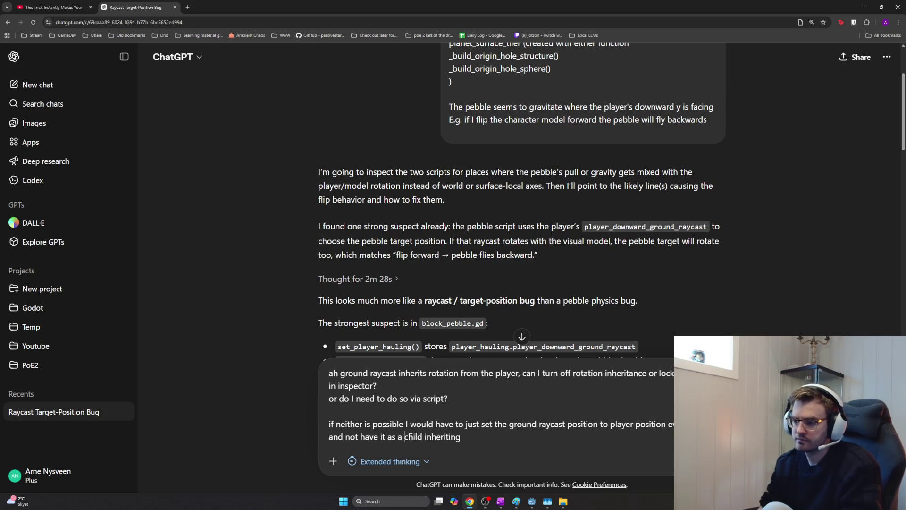
click(405, 437)
text(direc)
text(t )
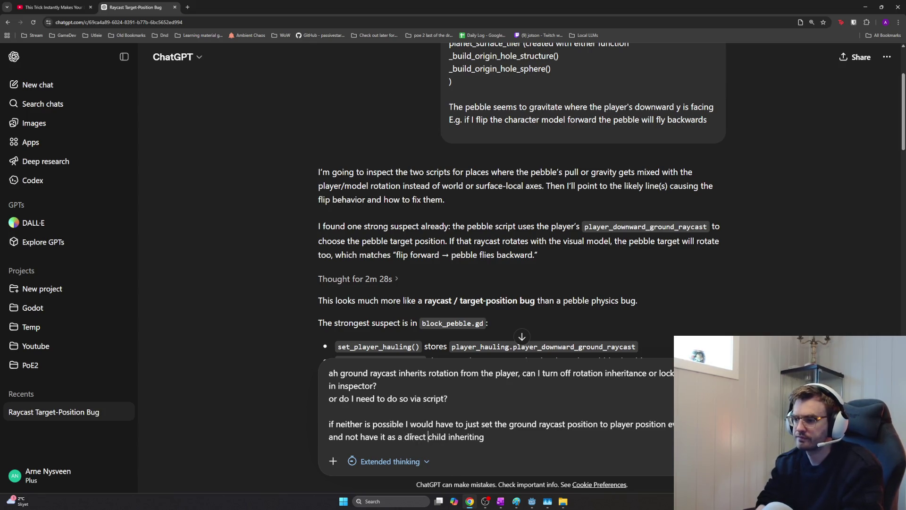
text( from the player)
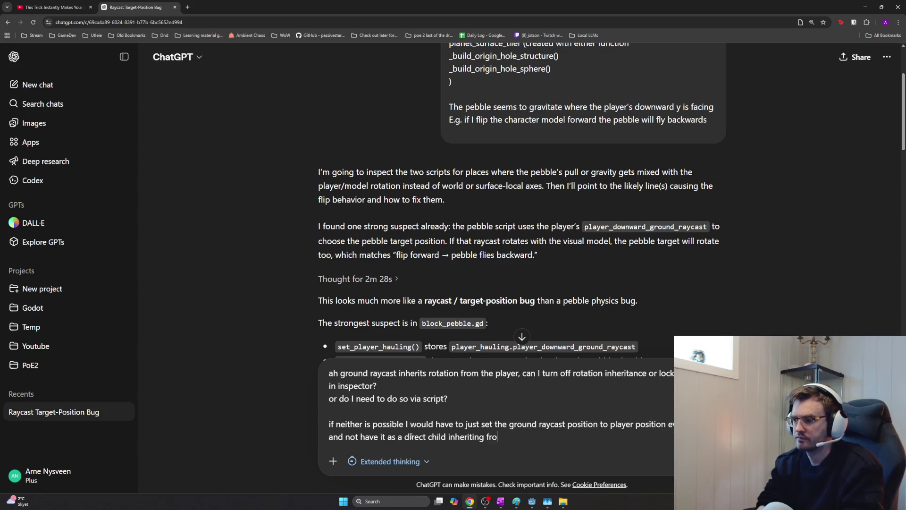
key(Return)
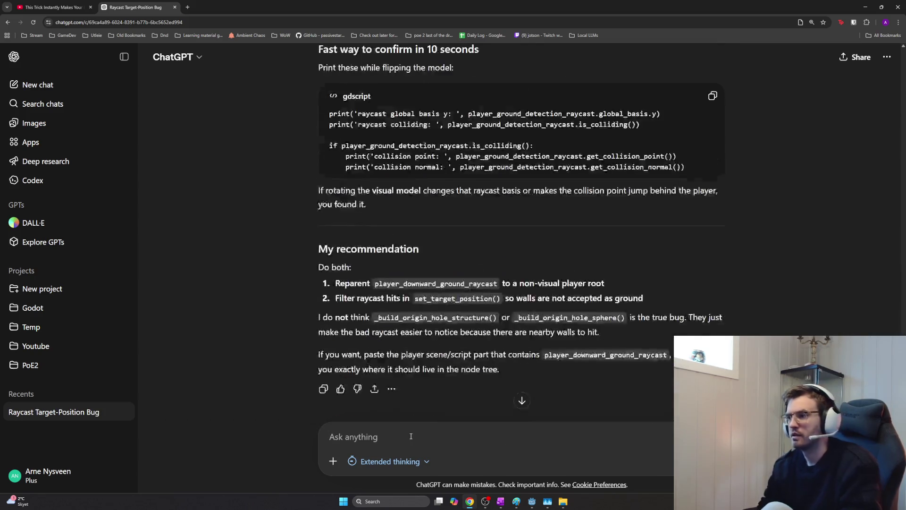
Step: Review the ground raycast's Rotation Edit Mode and Rotation Order options, then glance back at ChatGPT
key(alt+Tab)
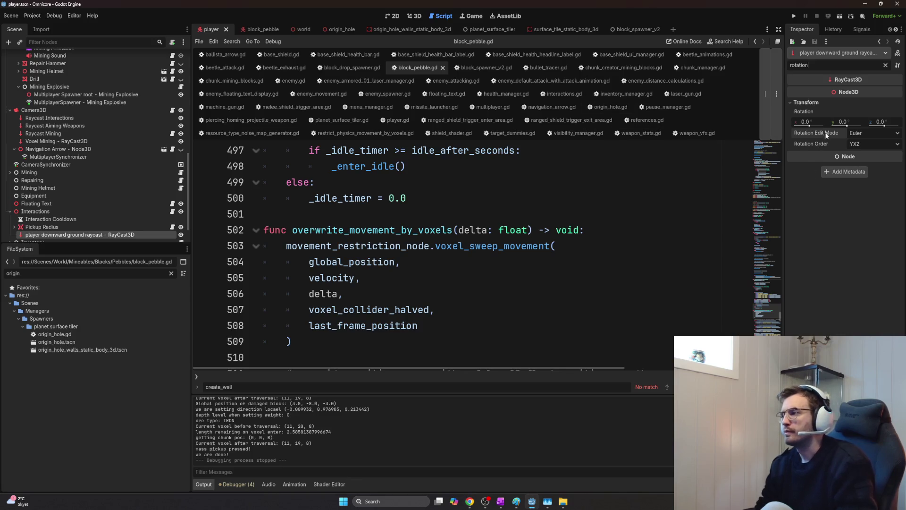
click(876, 134)
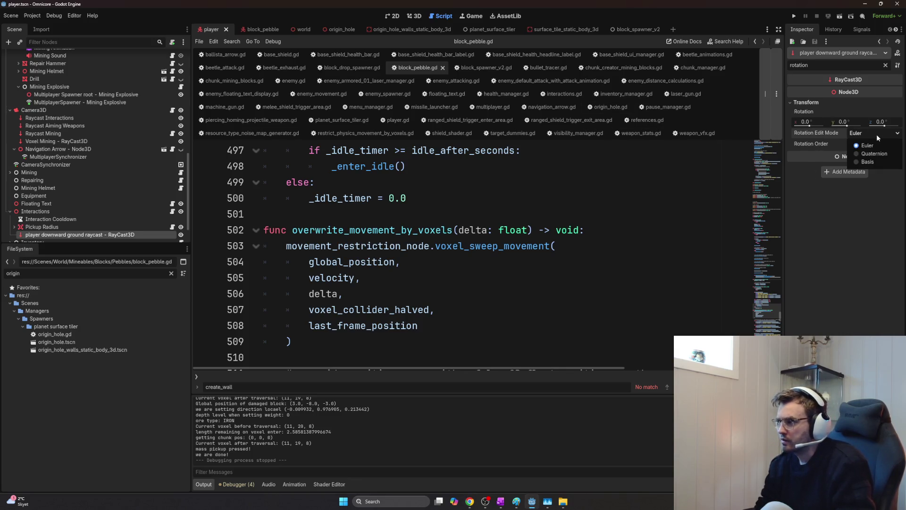
click(872, 143)
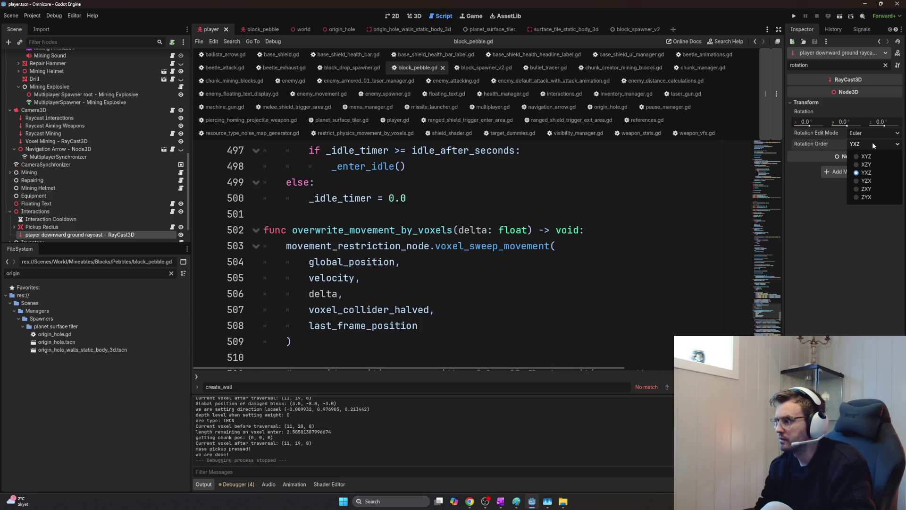
click(873, 143)
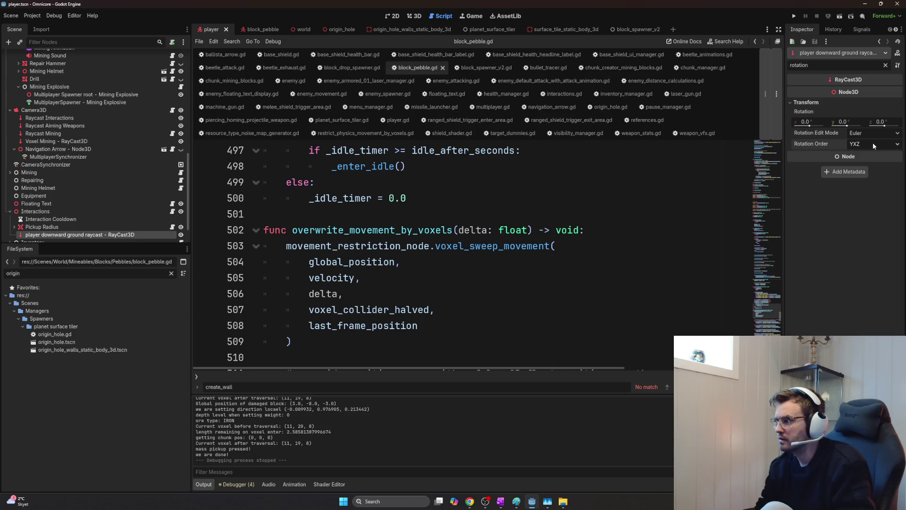
key(alt+Tab)
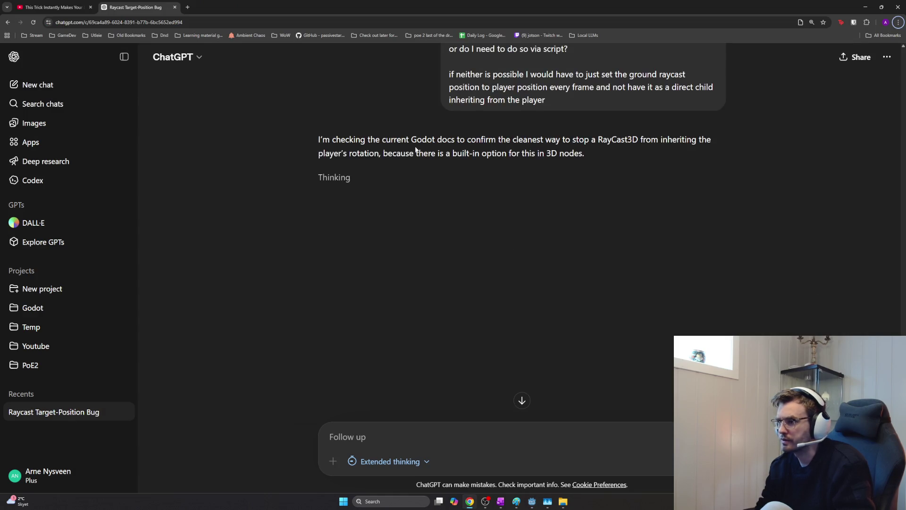
Step: Back in Godot, scroll the Inspector and recheck the Rotation Edit Mode choices
key(alt+Tab)
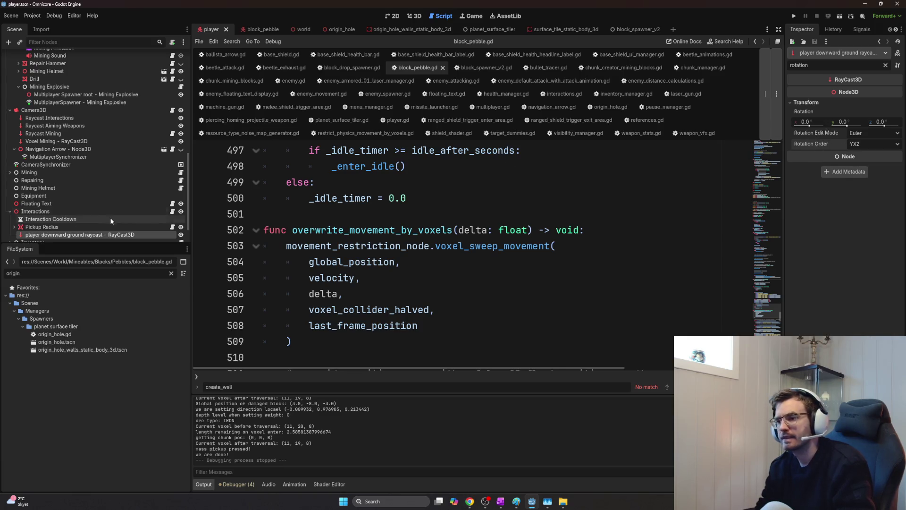
scroll(111, 221, down, 2)
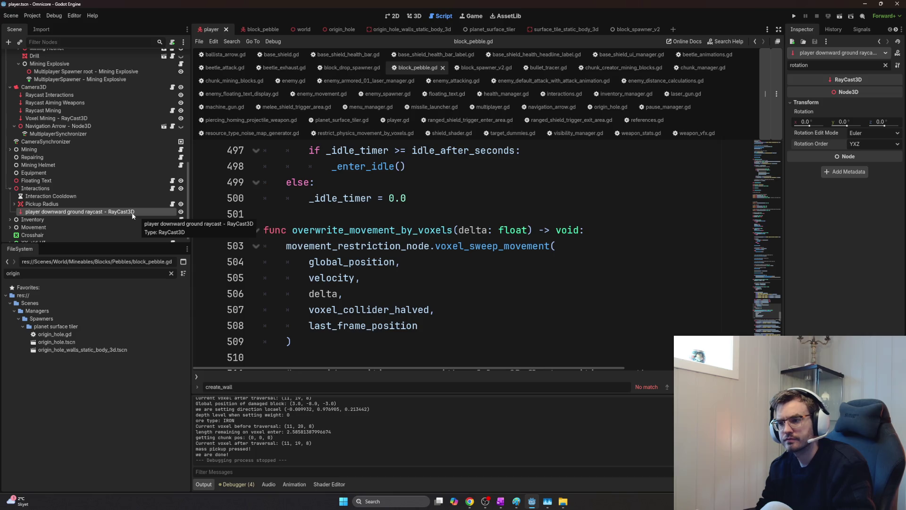
click(871, 133)
click(871, 132)
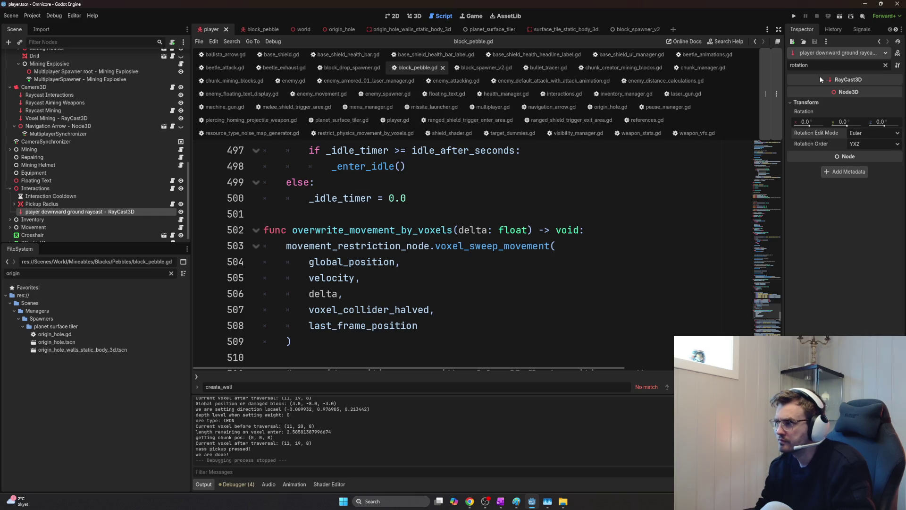
Step: Clear the 'rotation' filter, try filtering for 'inherit', then return to ChatGPT's top_level answer
double_click(800, 65)
key(BackSpace)
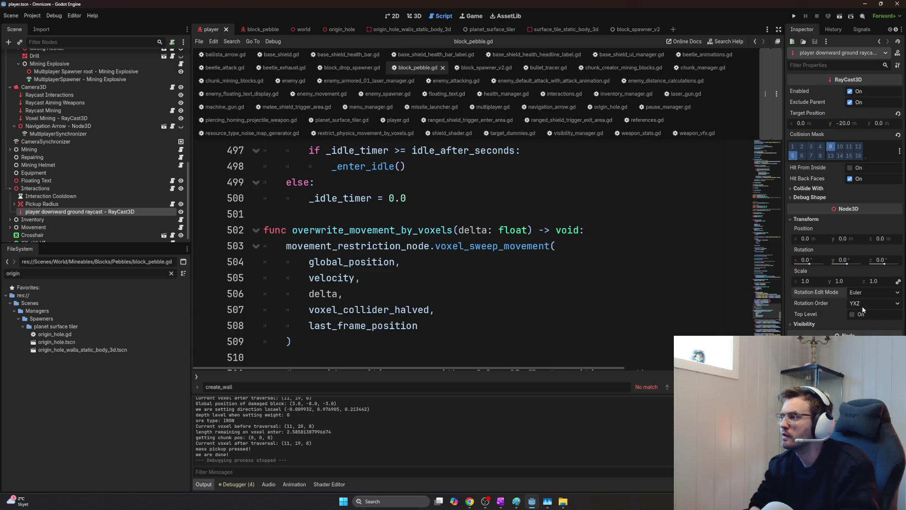
text(inherit)
key(ctrl+BackSpace)
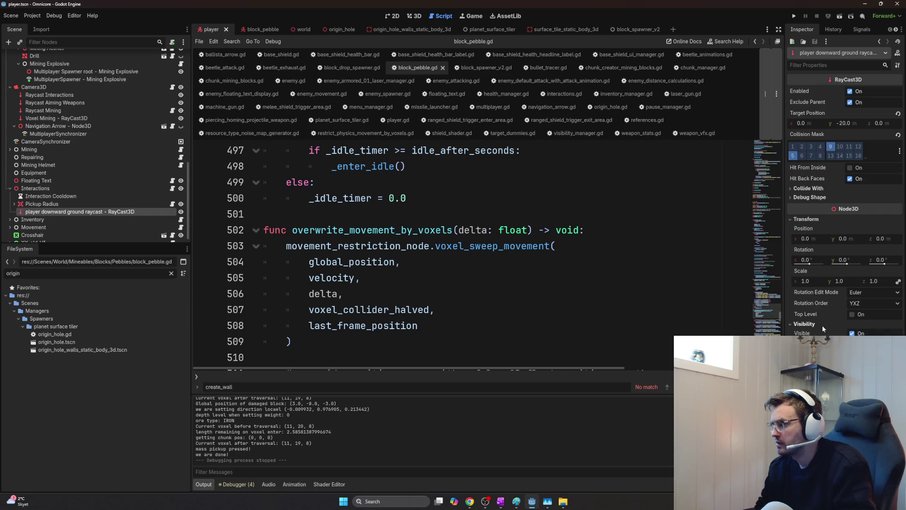
key(alt+Tab)
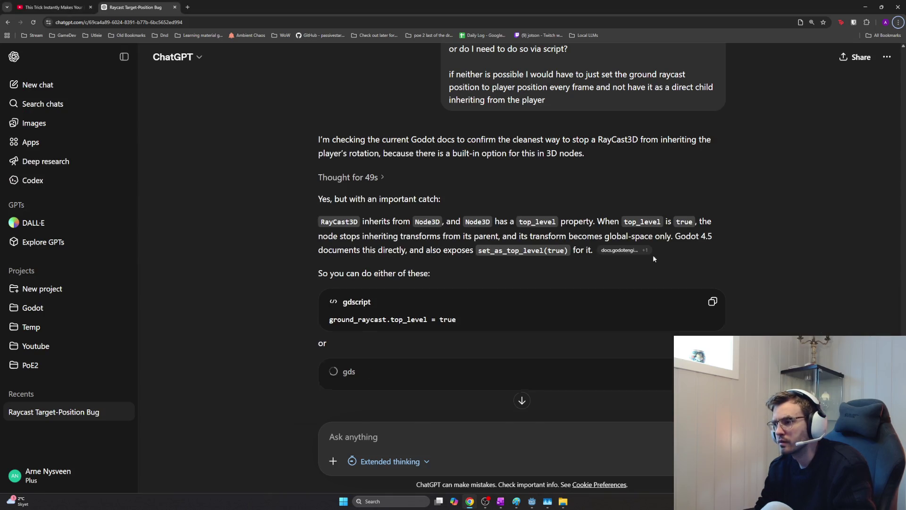
drag(477, 321, 321, 321)
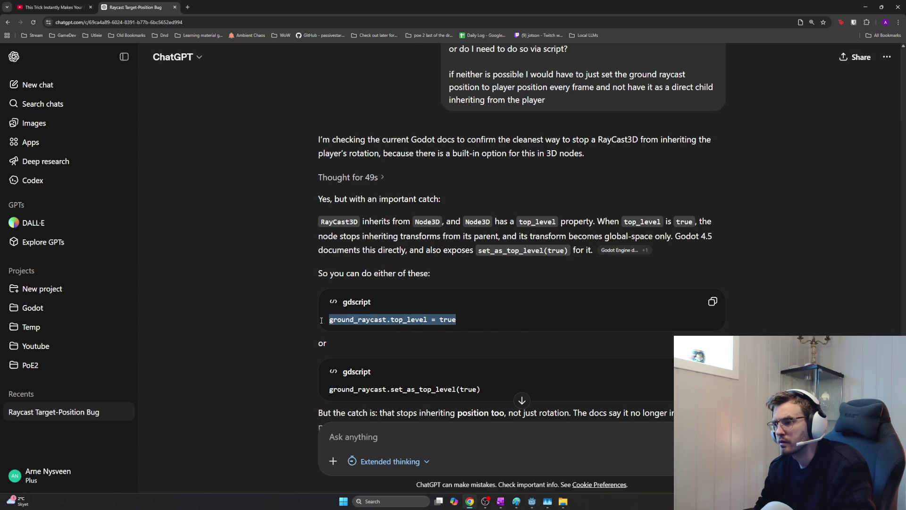
scroll(467, 339, down, 2)
drag(481, 295, 333, 298)
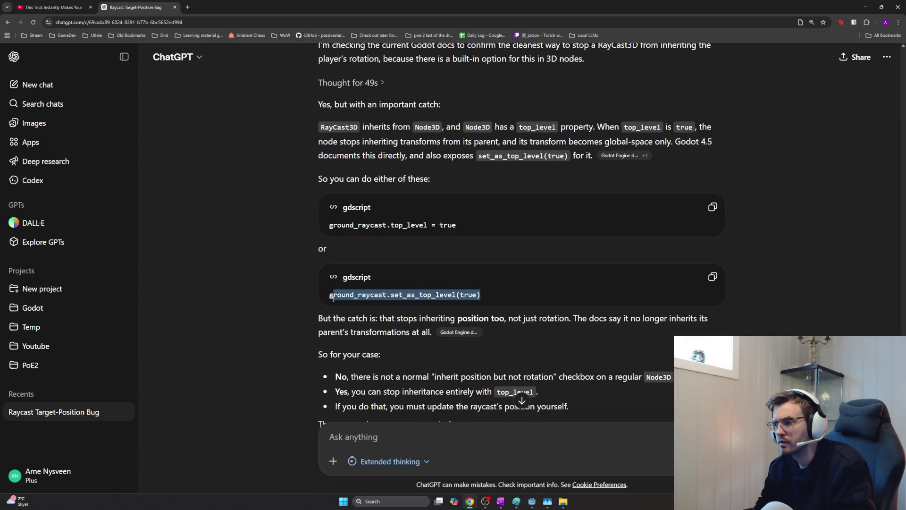
drag(480, 295, 311, 293)
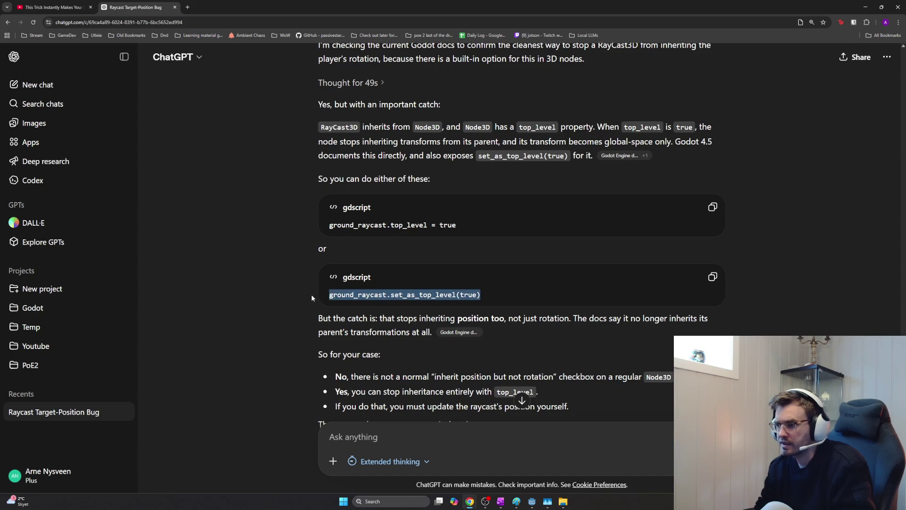
drag(508, 318, 359, 319)
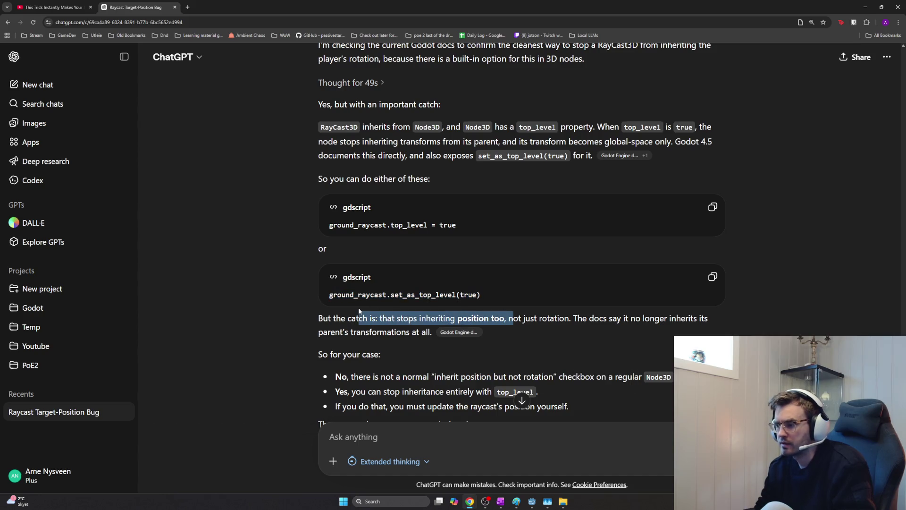
click(484, 291)
drag(484, 290, 306, 290)
scroll(493, 373, down, 3)
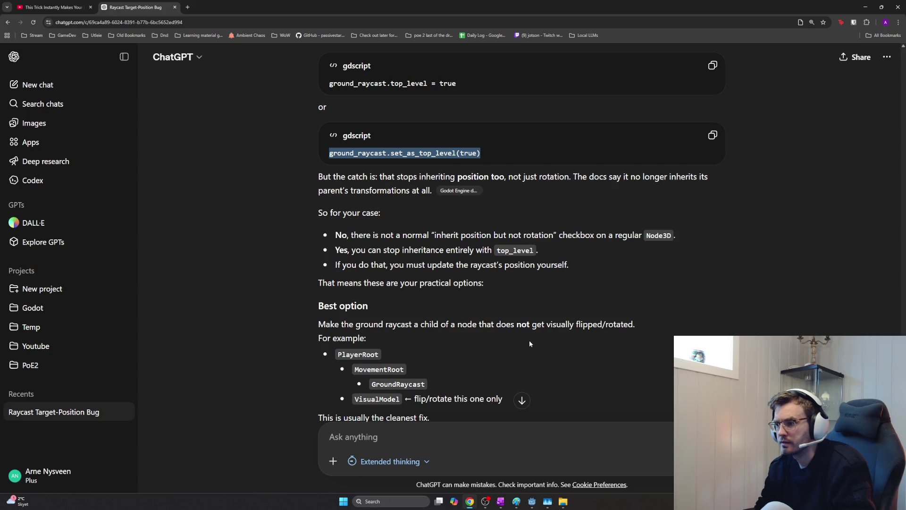
scroll(530, 343, down, 3)
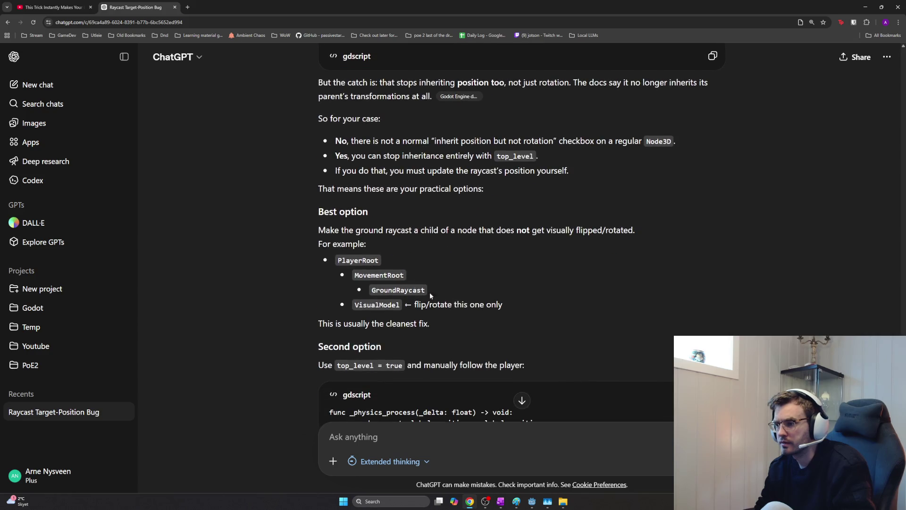
mouse_move(353, 227)
mouse_down()
mouse_move(440, 234)
mouse_move(495, 259)
mouse_move(528, 254)
mouse_move(527, 265)
mouse_move(444, 258)
mouse_move(526, 255)
mouse_move(492, 260)
mouse_move(501, 258)
mouse_move(514, 293)
mouse_move(562, 313)
mouse_move(329, 317)
mouse_up()
scroll(551, 320, down, 1)
scroll(468, 358, down, 2)
click(667, 315)
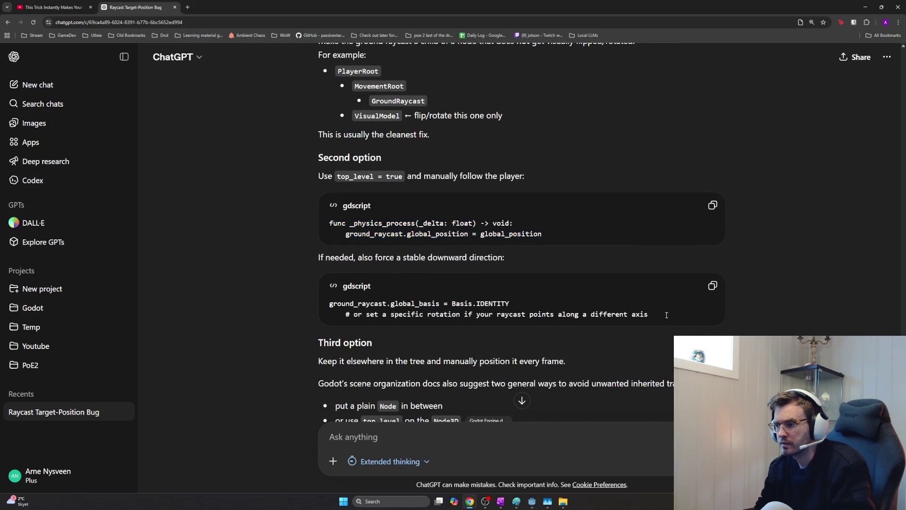
drag(666, 314, 306, 305)
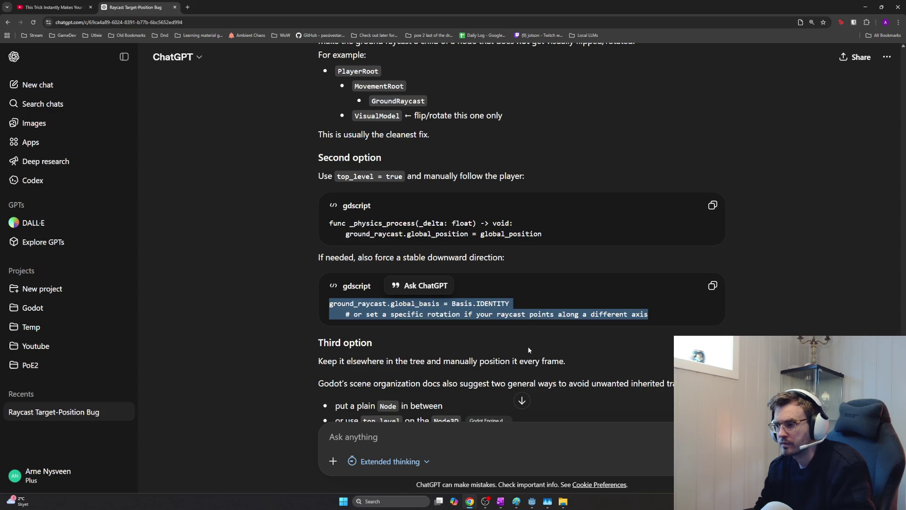
click(370, 300)
drag(318, 257, 544, 257)
click(544, 259)
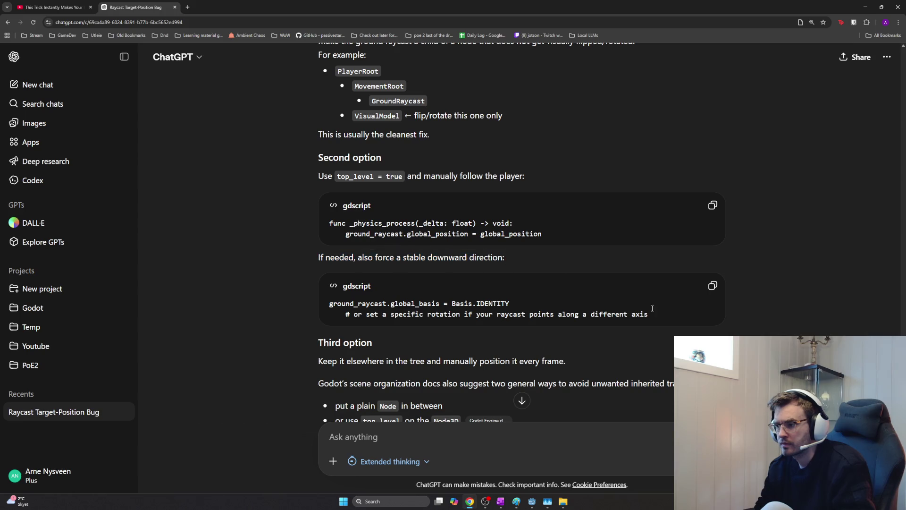
mouse_move(652, 308)
mouse_down()
mouse_move(558, 314)
mouse_move(313, 291)
mouse_up()
click(409, 257)
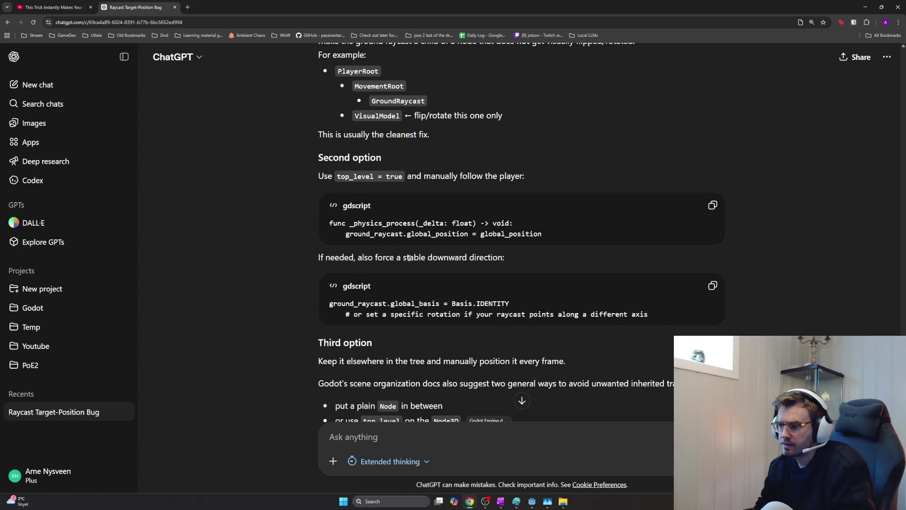
drag(376, 257, 563, 269)
click(563, 269)
drag(650, 315, 285, 292)
click(458, 329)
drag(672, 316, 273, 290)
scroll(375, 348, down, 2)
click(338, 291)
mouse_move(323, 267)
mouse_down()
mouse_move(522, 278)
mouse_move(584, 298)
mouse_move(607, 326)
mouse_up()
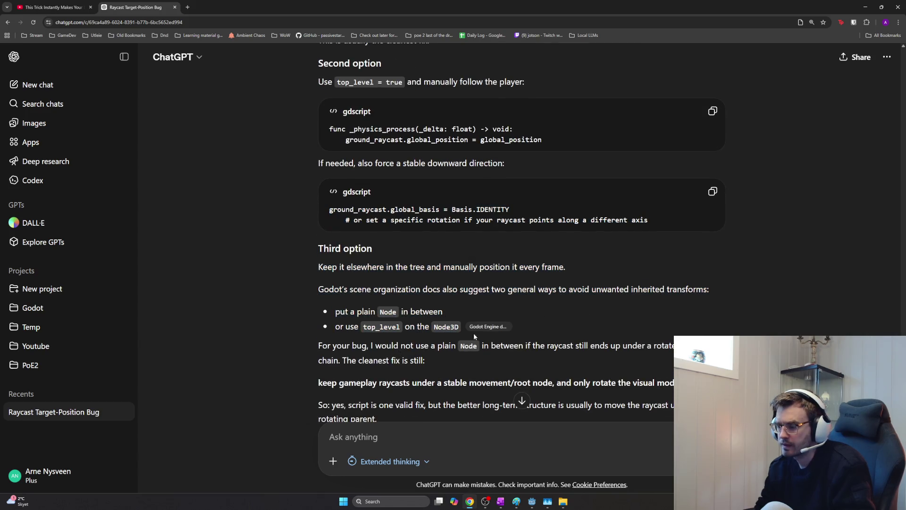
mouse_move(474, 333)
mouse_down()
mouse_move(336, 327)
mouse_move(298, 304)
mouse_up()
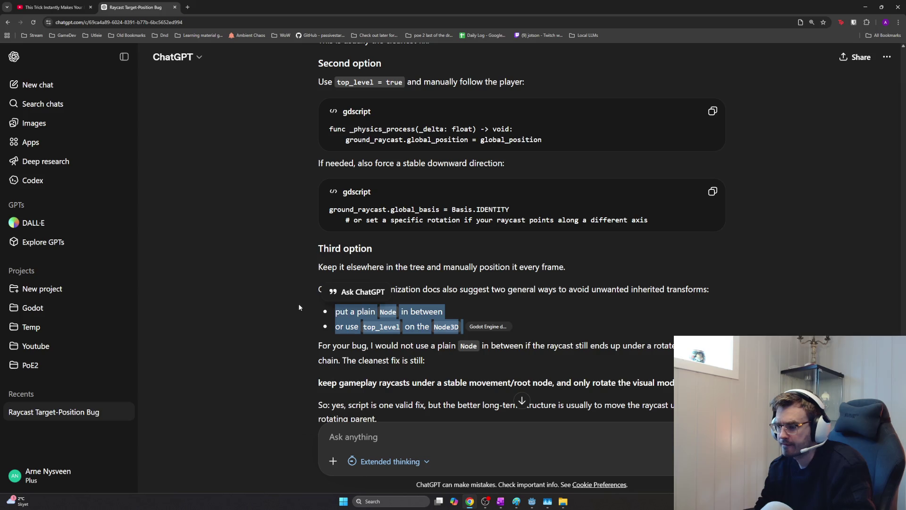
click(302, 325)
drag(346, 375, 310, 335)
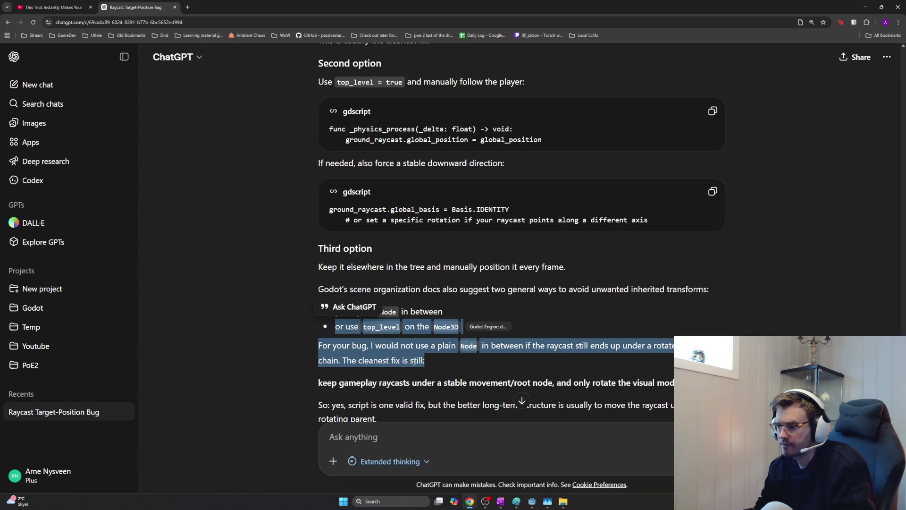
click(472, 366)
Step: Scroll down and highlight the recommended fix and the bold recommendation line
scroll(438, 382, down, 3)
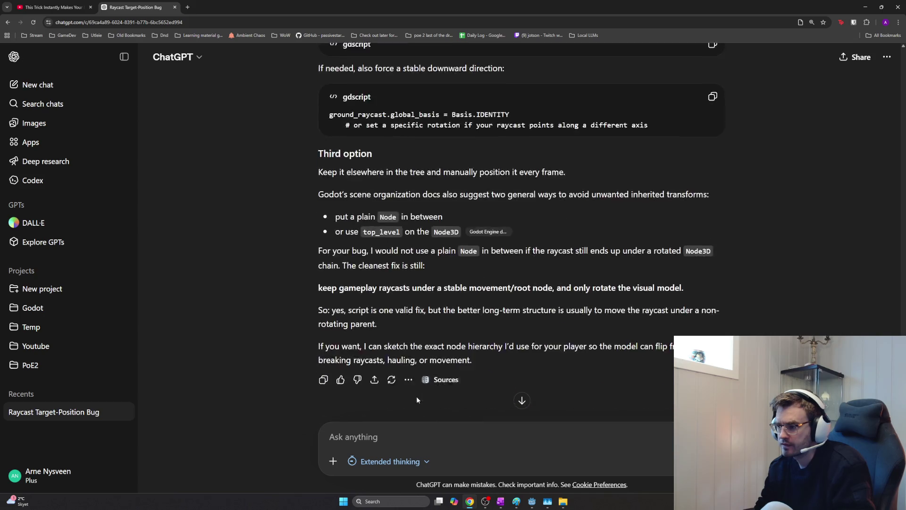
mouse_move(318, 236)
mouse_down()
mouse_move(524, 263)
mouse_move(502, 266)
mouse_up()
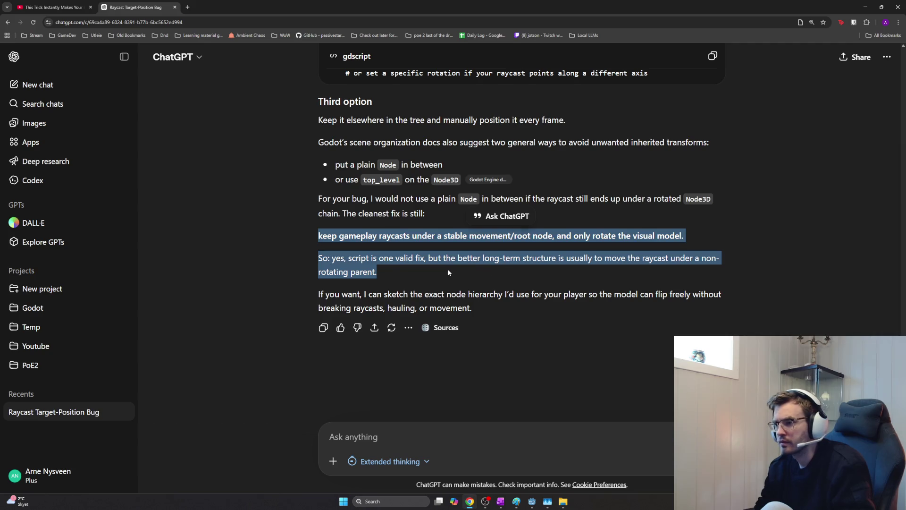
click(447, 268)
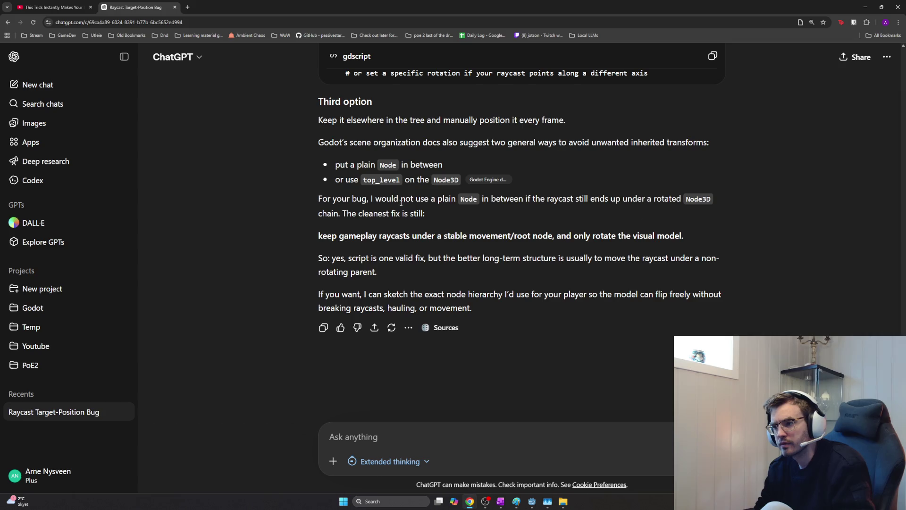
mouse_move(424, 213)
mouse_down()
mouse_move(338, 213)
mouse_move(362, 236)
mouse_move(649, 245)
mouse_move(721, 228)
mouse_up()
click(720, 228)
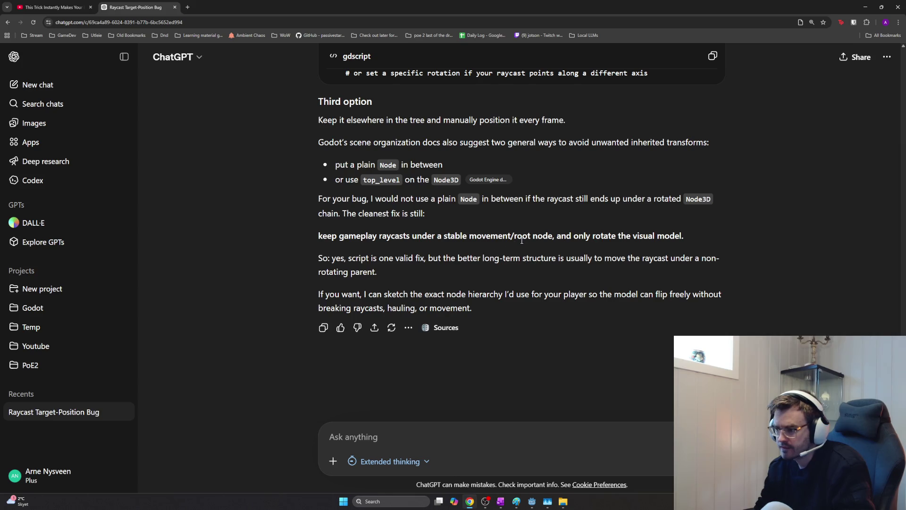
Step: Highlight the passages on rotating only the visual model, the 'So: yes' paragraph and the closing offer
mouse_move(557, 236)
mouse_down()
mouse_move(685, 238)
mouse_move(549, 238)
mouse_move(556, 236)
mouse_up()
triple_click(516, 265)
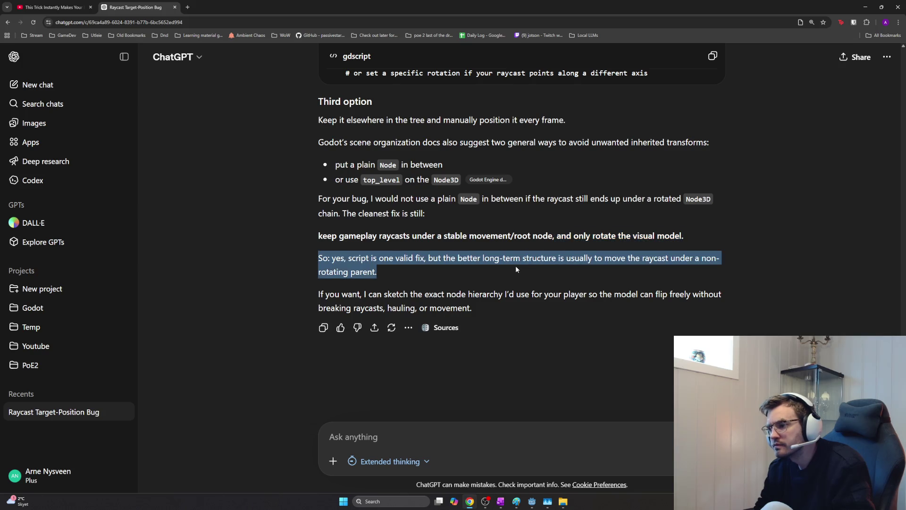
click(510, 272)
drag(435, 268, 319, 257)
click(414, 272)
drag(529, 304, 292, 284)
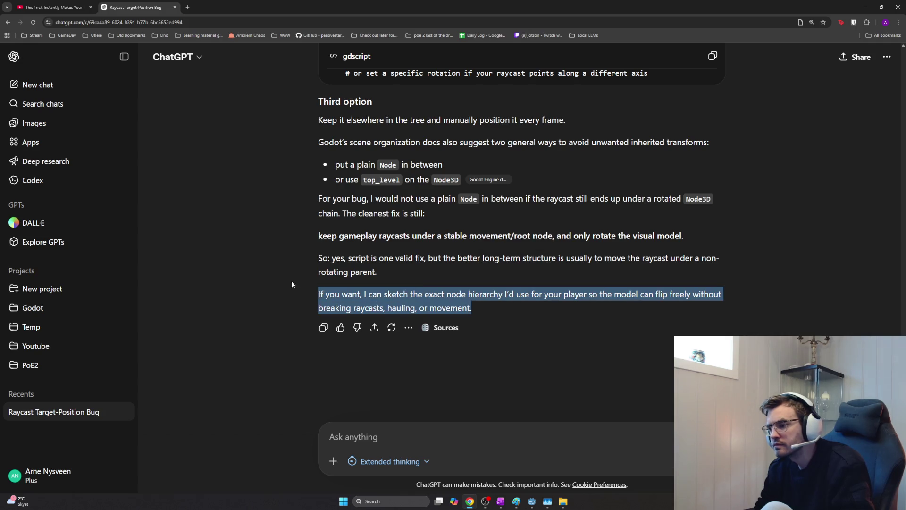
Step: In Godot's player scene, select the Player root node in the Scene dock
key(alt+Tab)
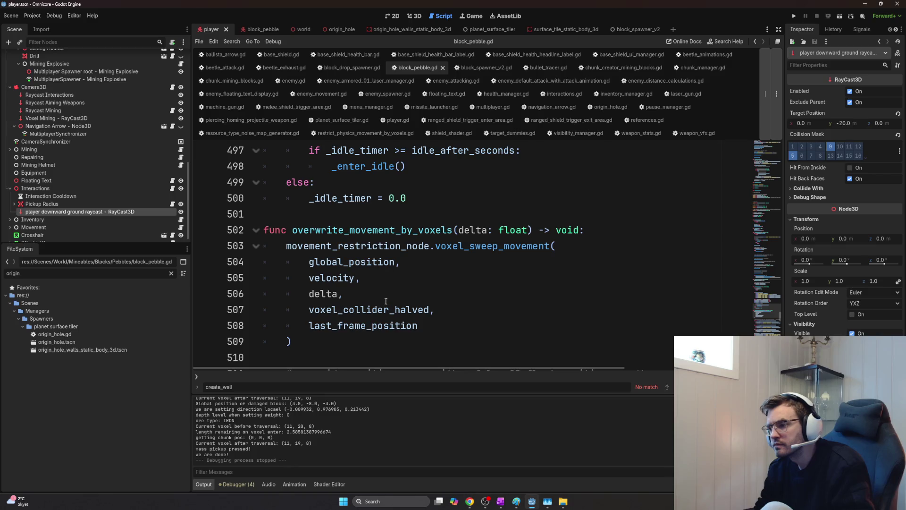
drag(189, 208, 202, 33)
click(25, 56)
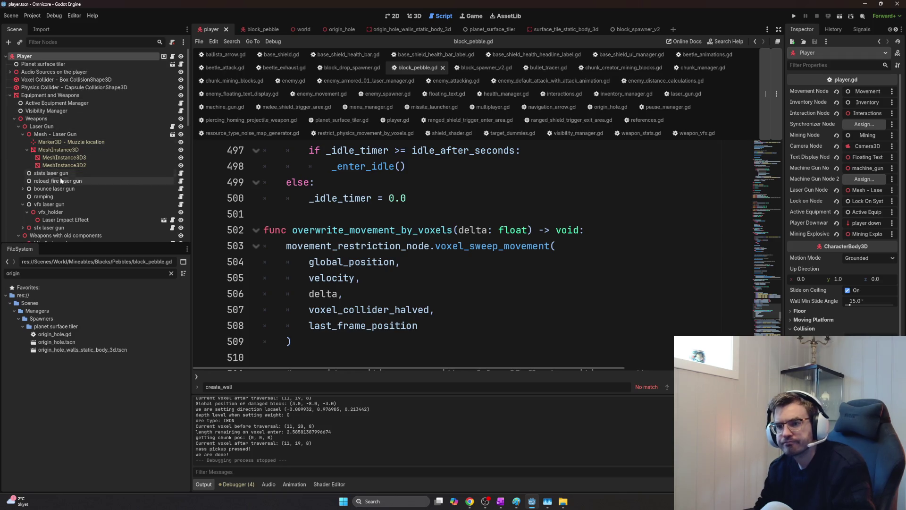
scroll(72, 195, down, 1)
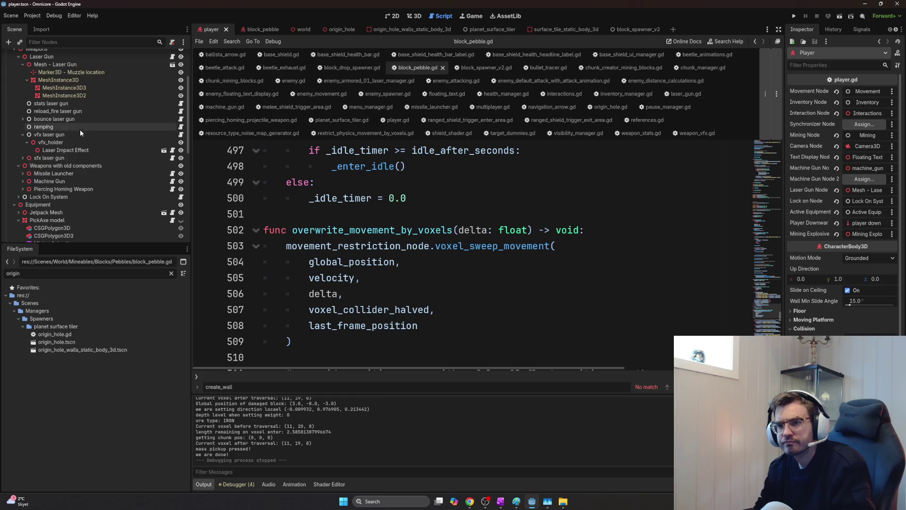
scroll(81, 131, up, 1)
Step: Filter the scene tree for 'rayca', select the ground RayCast3D, then clear the filter
click(47, 42)
text(ray)
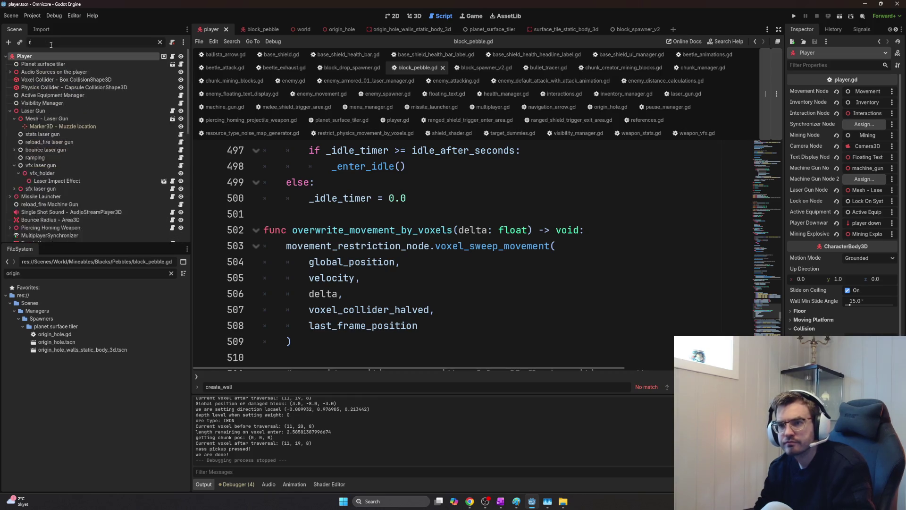
text(ca)
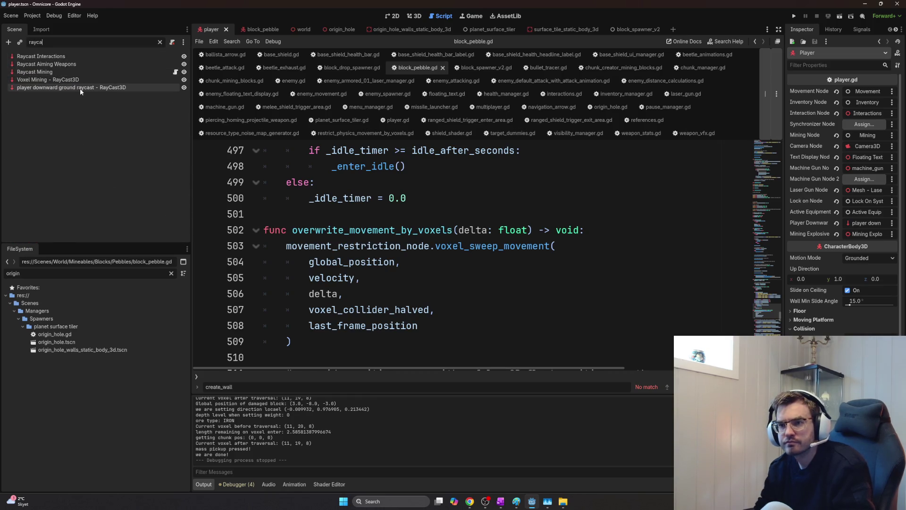
click(80, 89)
click(70, 42)
key(ctrl+a)
key(BackSpace)
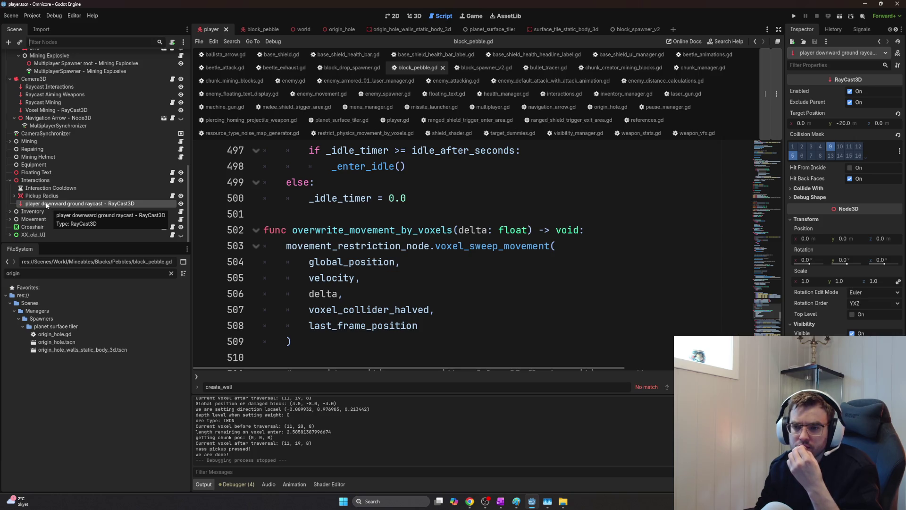
Step: Select the Interactions node and collapse Equipment and Weapons
click(66, 180)
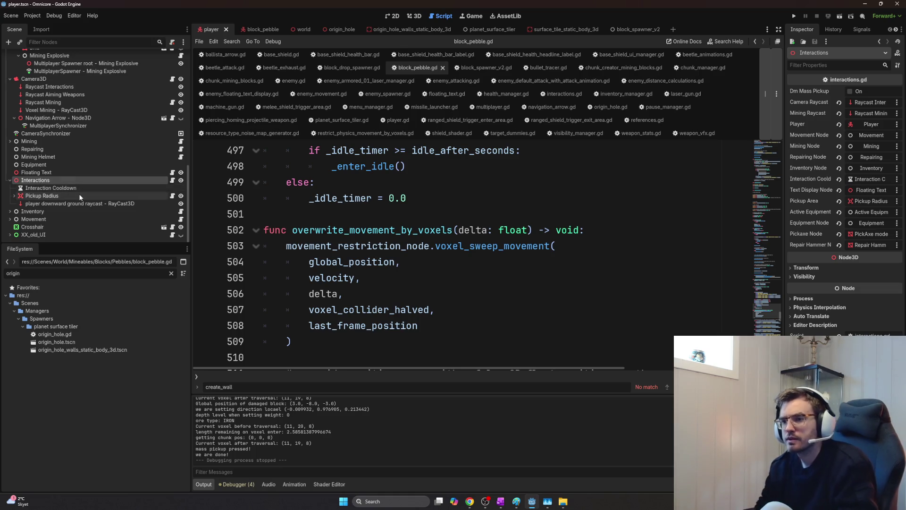
scroll(99, 120, up, 10)
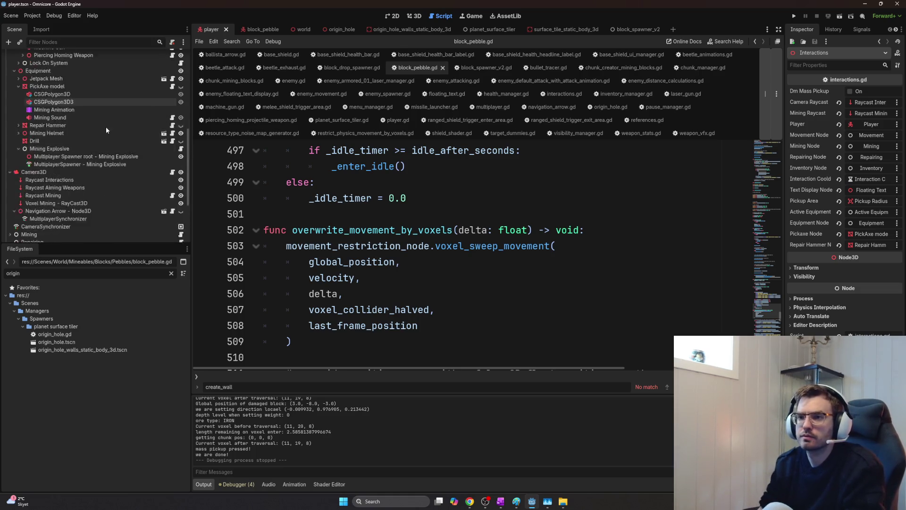
click(10, 94)
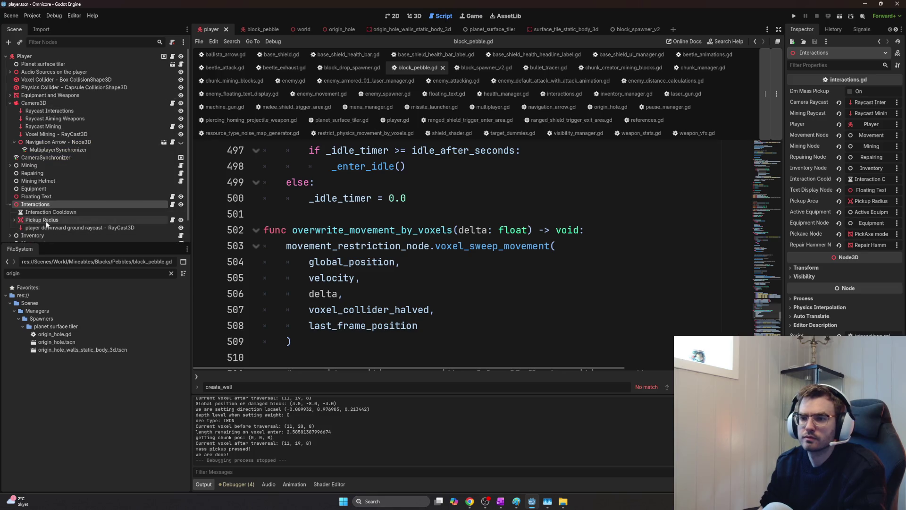
Step: Add a plain Node under Player and name it 'Pebble Raycast'
click(52, 58)
key(ctrl+a)
key(Return)
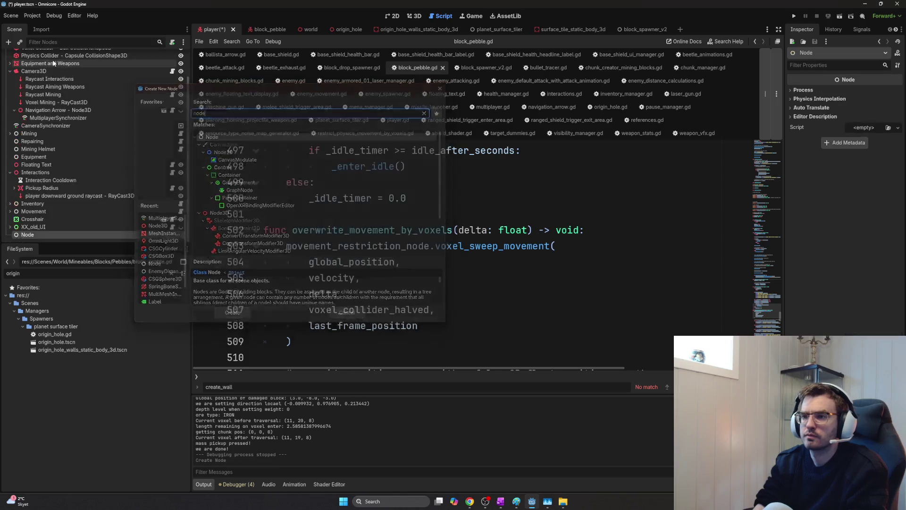
key(F2)
text(Rayca)
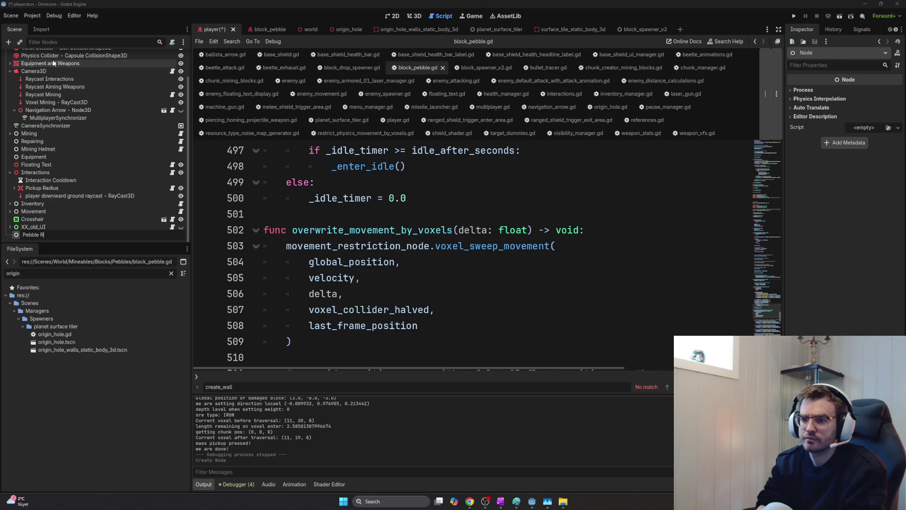
text(st)
key(Return)
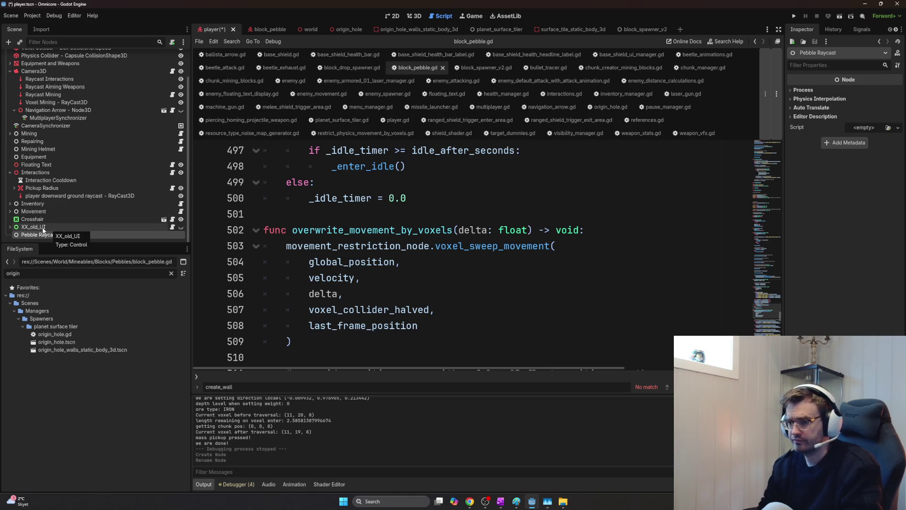
Step: Move Pebble Raycast to the top of Player's children and reparent the ground raycast into it
mouse_move(38, 237)
mouse_down()
mouse_move(66, 206)
mouse_move(52, 156)
mouse_move(52, 69)
mouse_up()
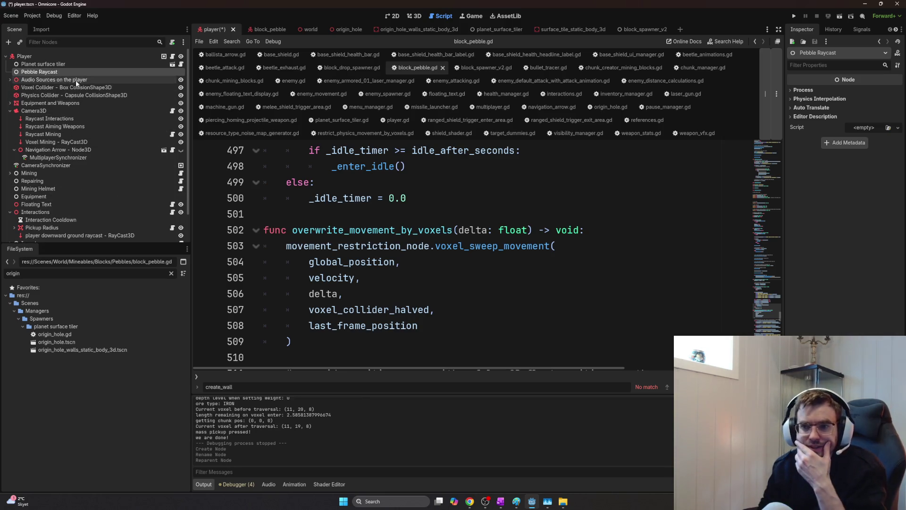
scroll(86, 187, down, 1)
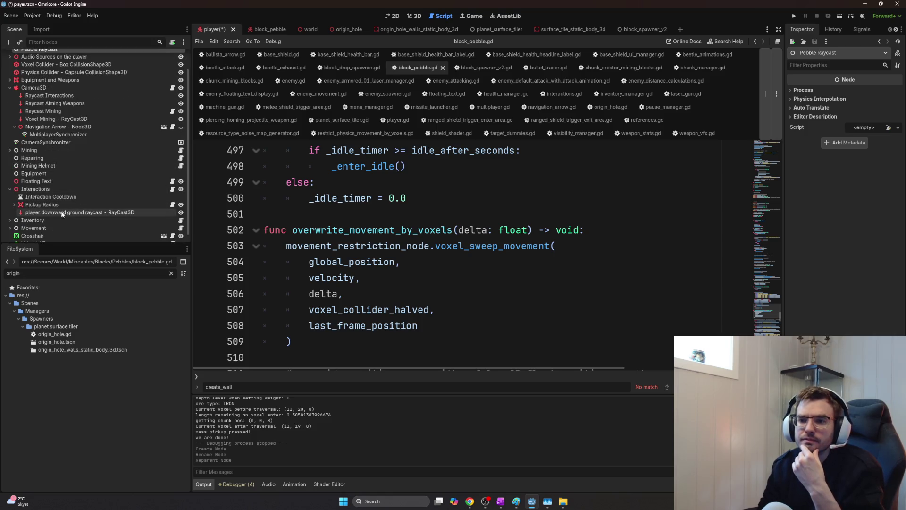
mouse_move(60, 210)
mouse_down()
mouse_move(106, 128)
mouse_move(114, 75)
mouse_move(127, 72)
mouse_up()
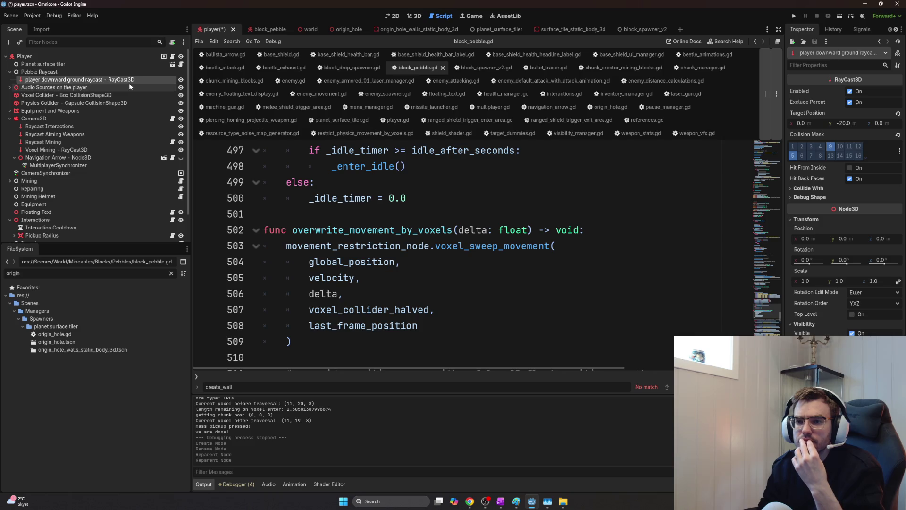
click(94, 56)
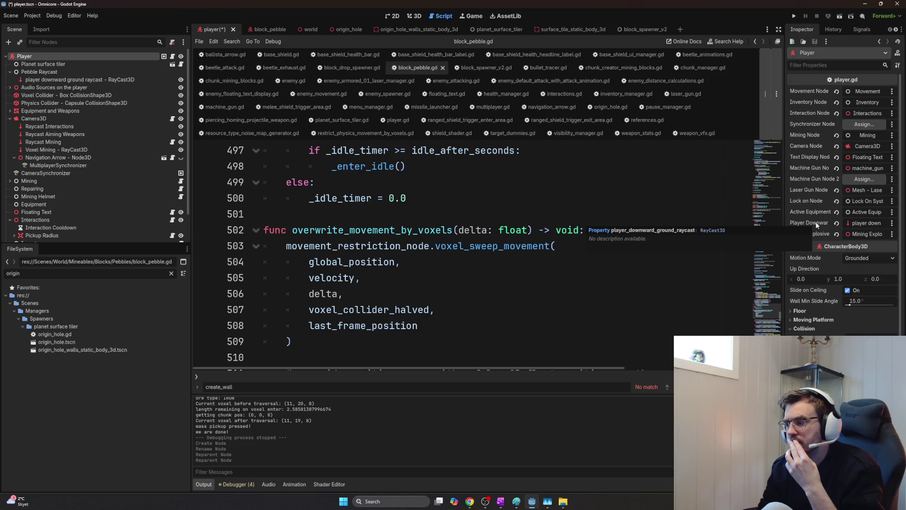
Step: Search the whole project for 'downward_st' references
click(519, 152)
key(ctrl+shift+f)
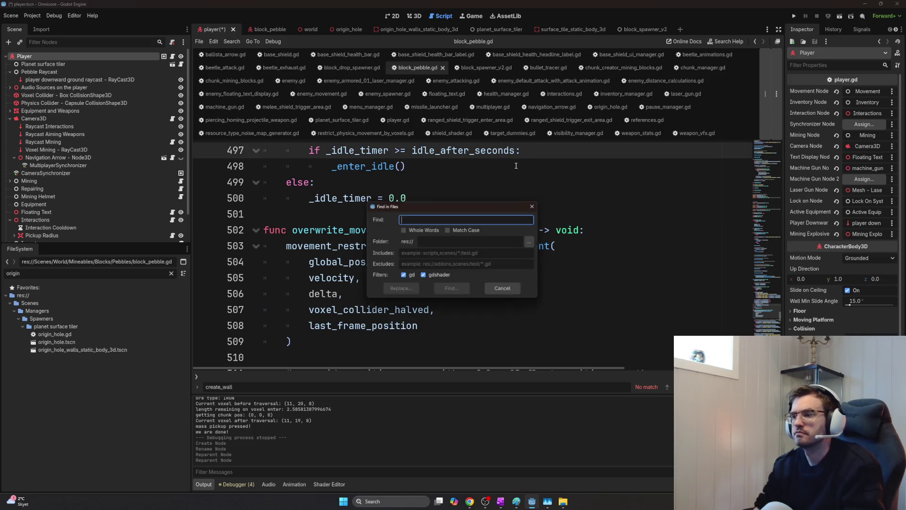
text(downward_ground_r)
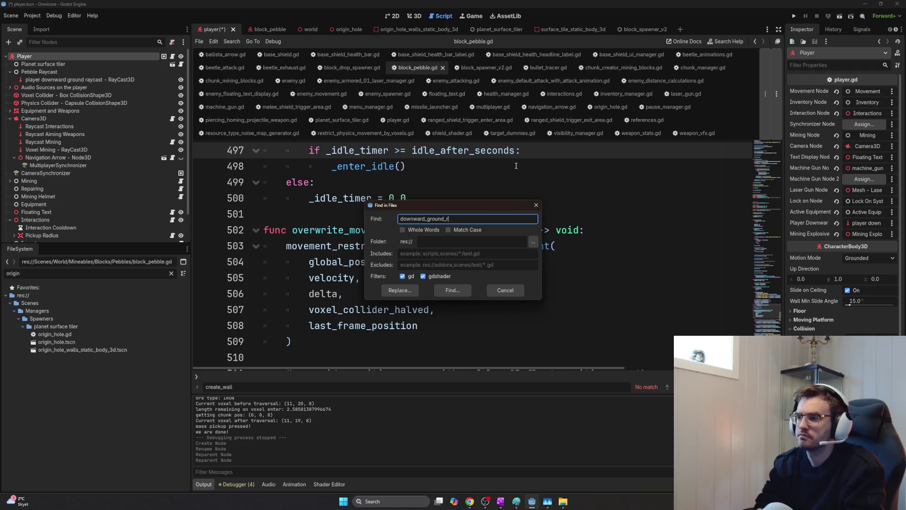
text(st)
key(Return)
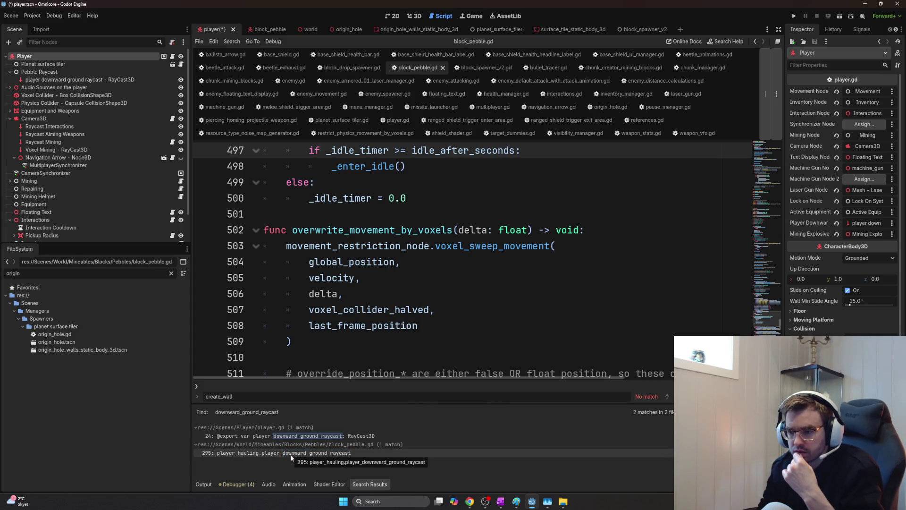
Step: Rename Pebble Raycast to 'Downward ground raycast' and attach a new script to its RayCast3D child
click(72, 72)
click(72, 72)
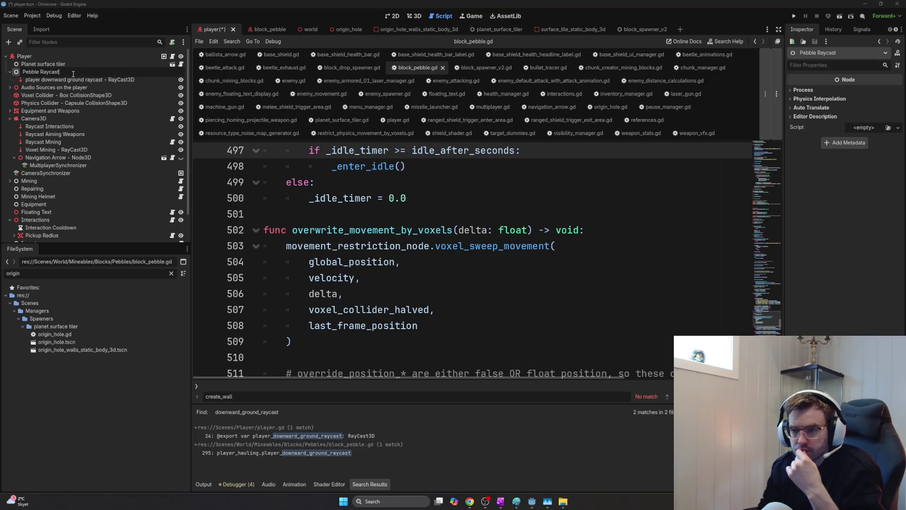
text(Down)
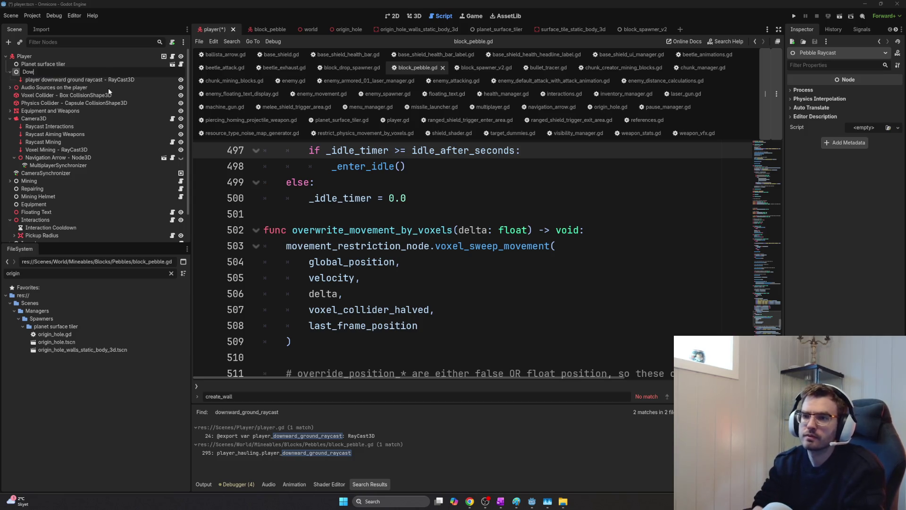
text(ward ground ray)
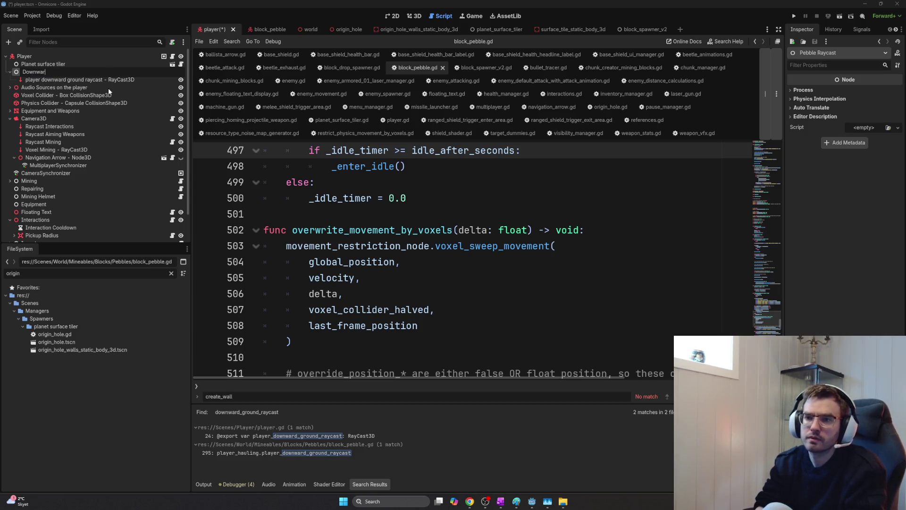
text(cast)
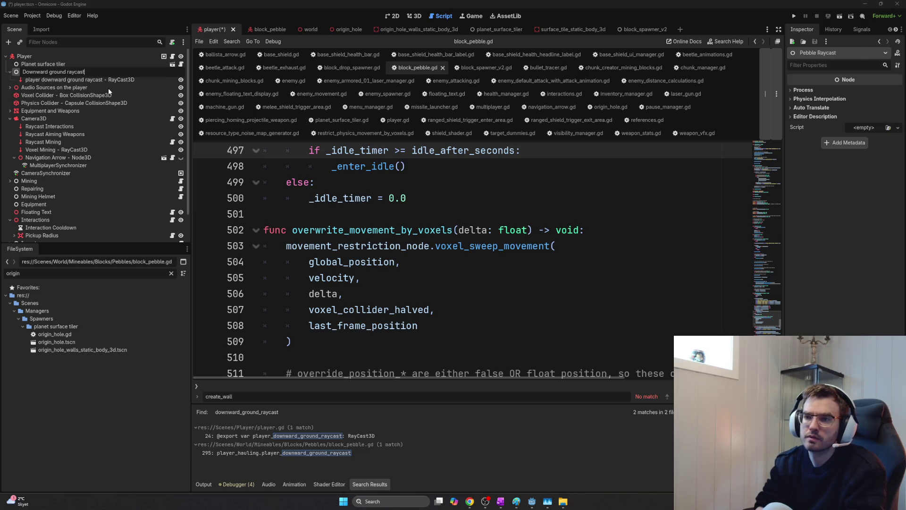
key(Return)
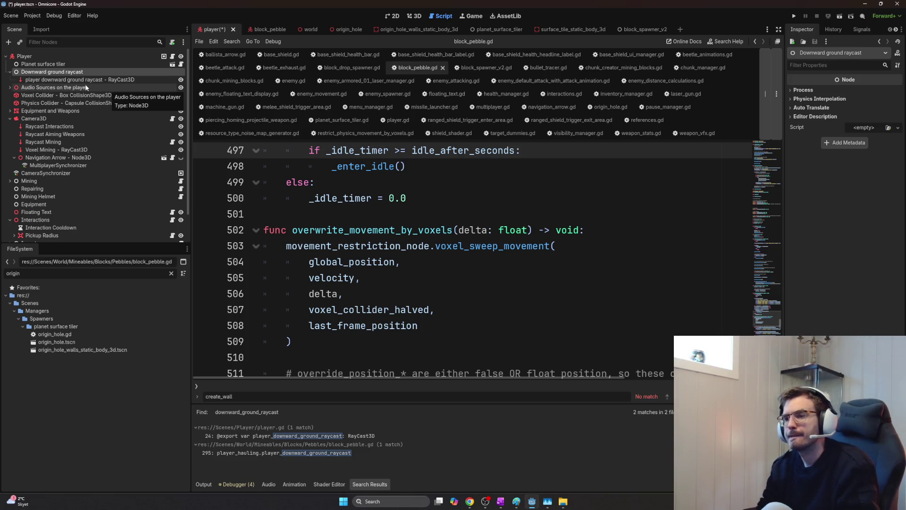
click(85, 80)
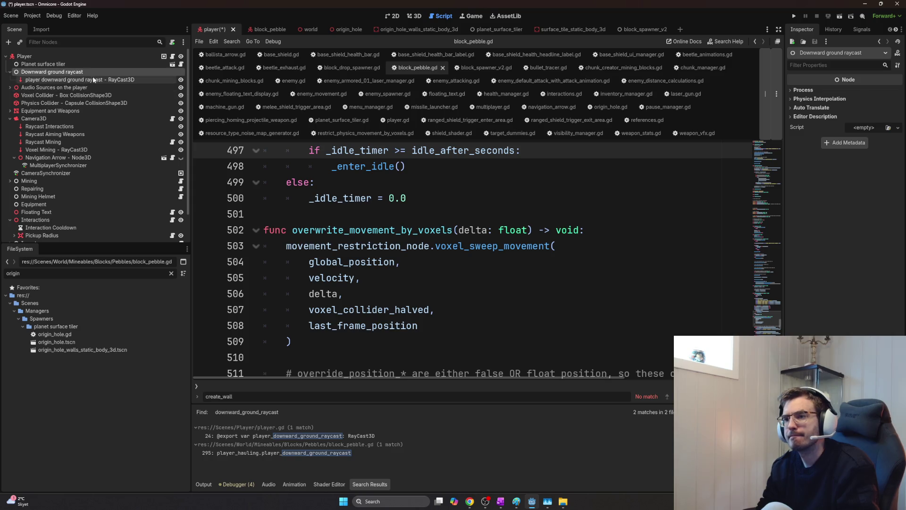
click(175, 43)
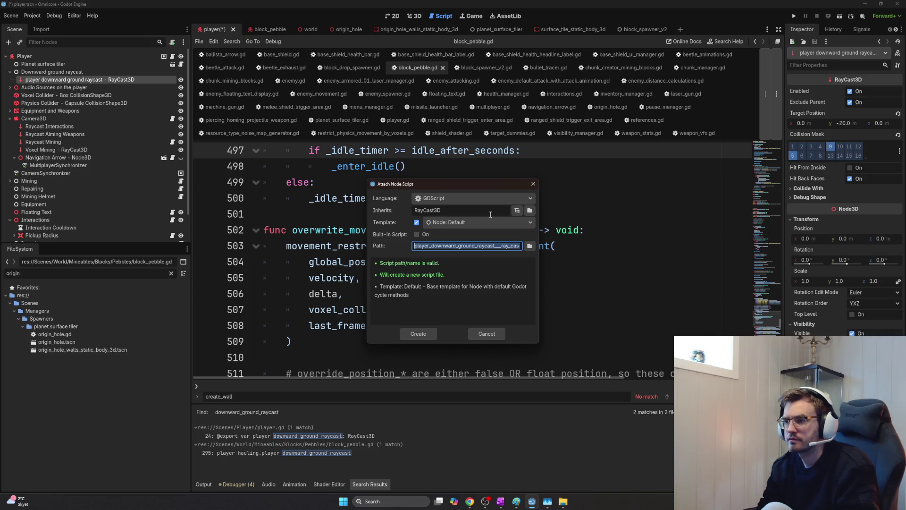
Step: Fix the file name and create the script player_downward_ground_raycast.gd
click(504, 246)
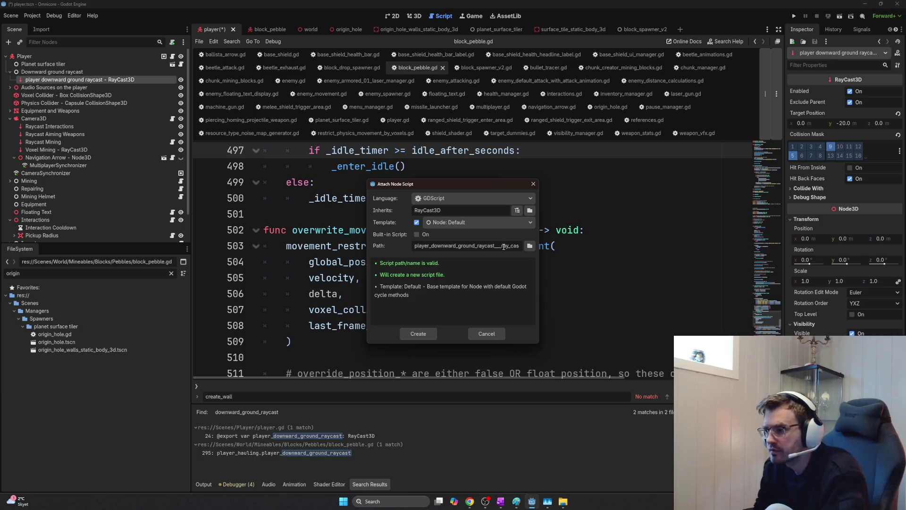
key(BackSpace)
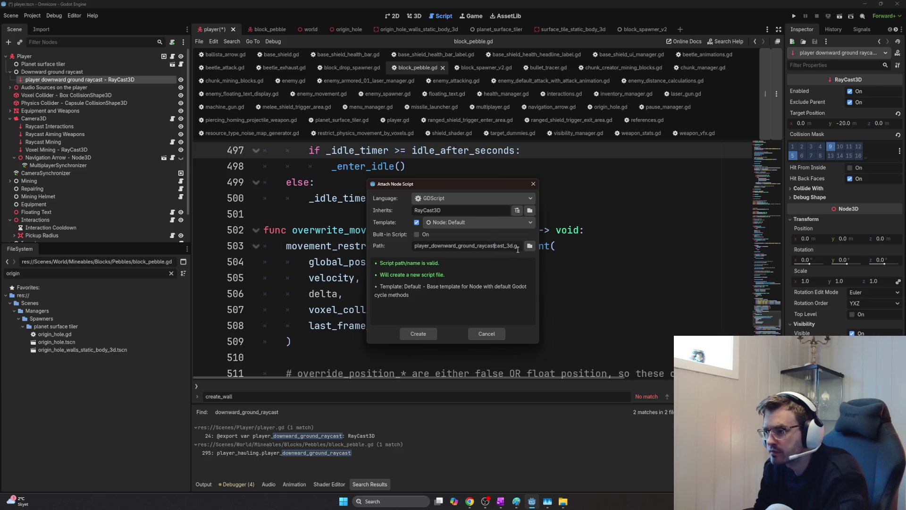
key(Delete)
key(Delete)
key(Delete)
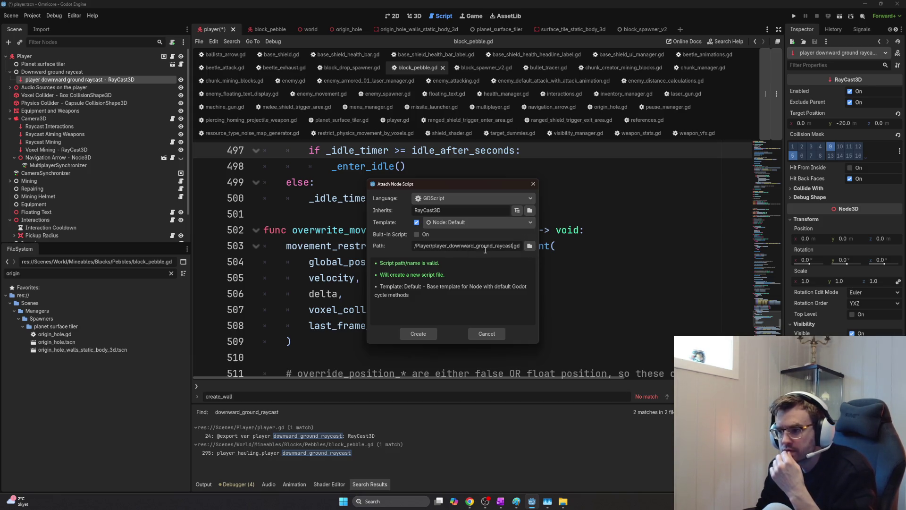
click(426, 335)
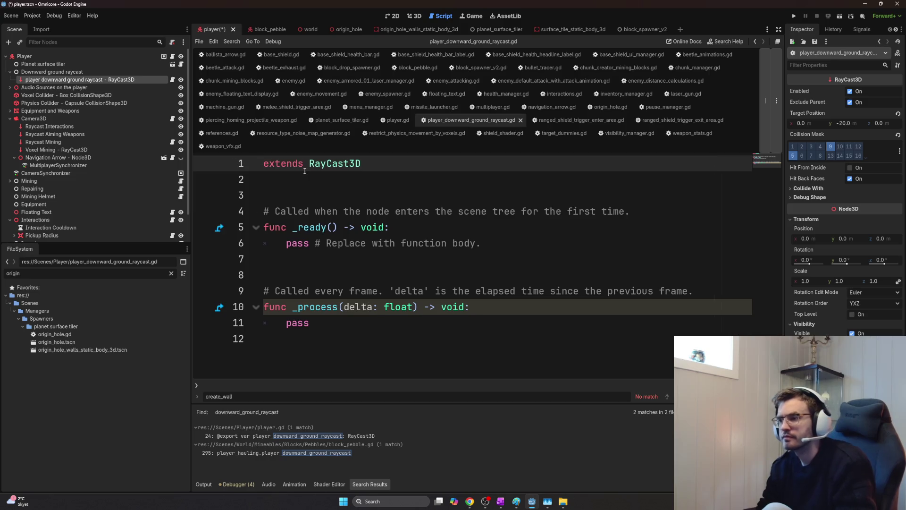
click(319, 193)
text(@expor)
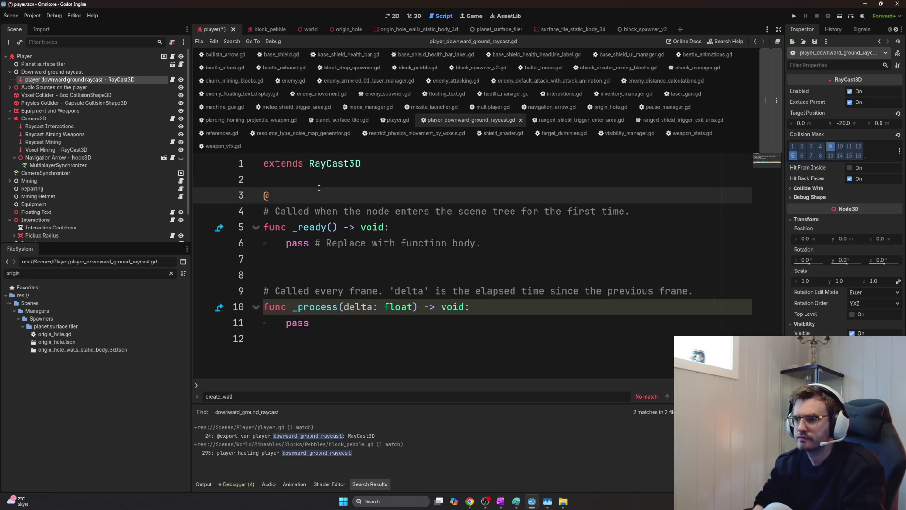
text(player_node: C)
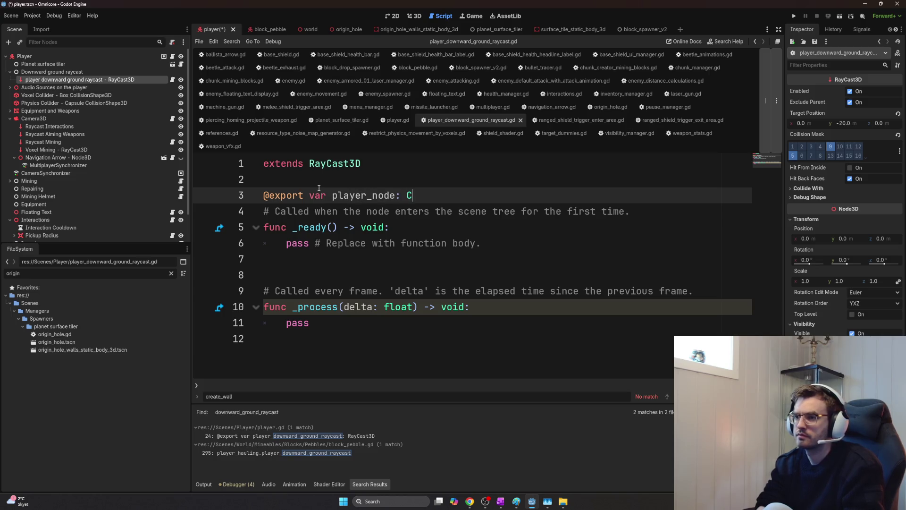
text(B)
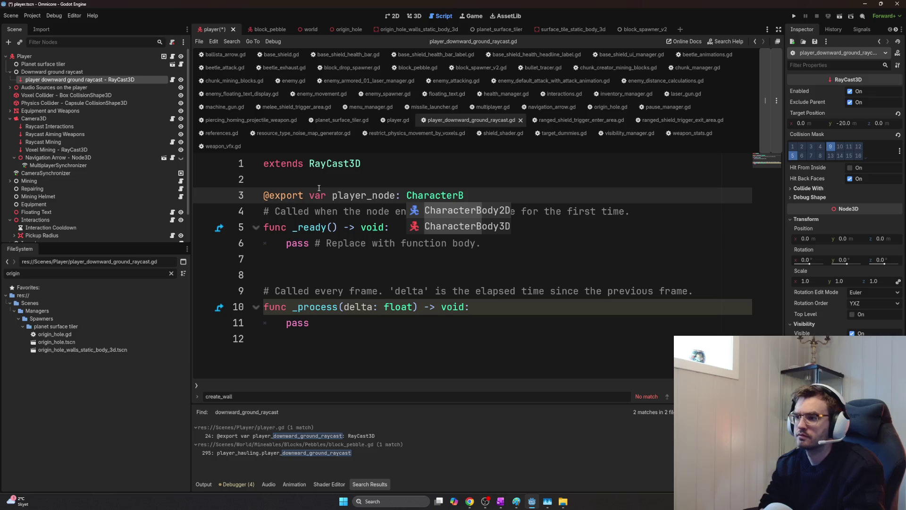
key(Down)
key(Return)
key(Return)
key(ctrl+s)
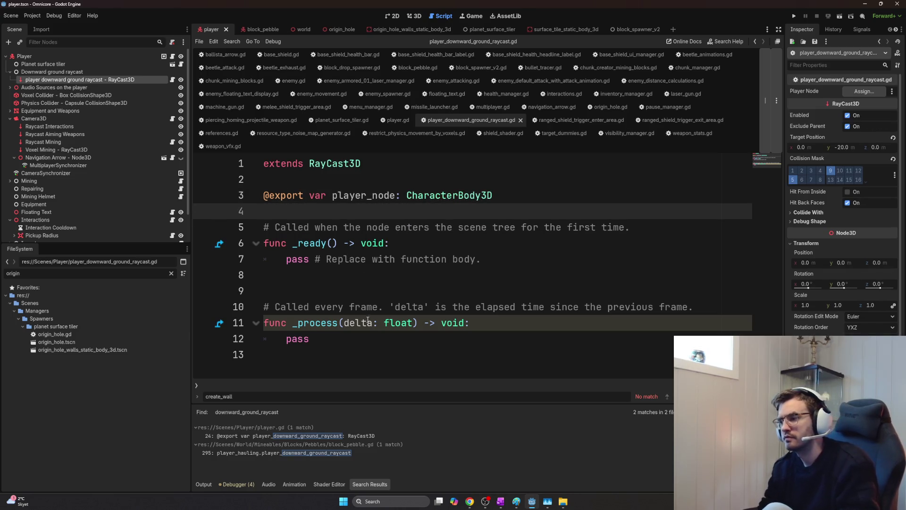
drag(263, 222, 309, 271)
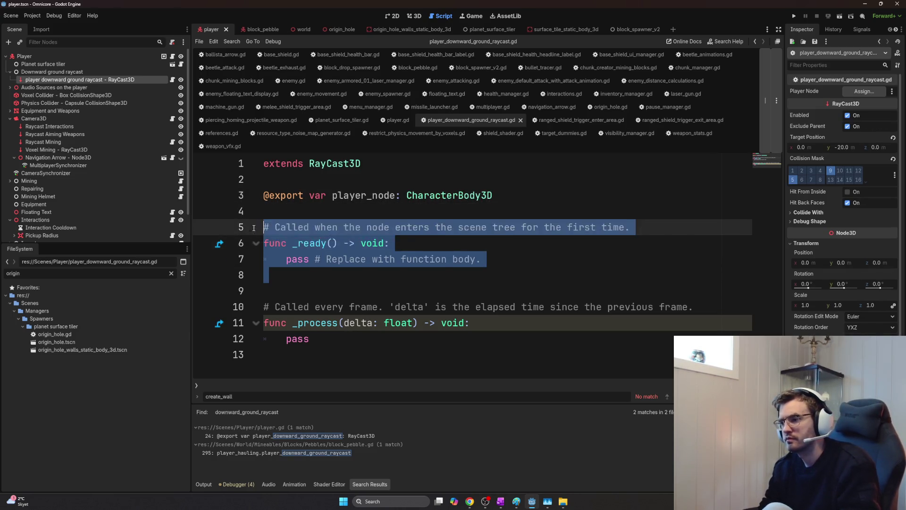
key(BackSpace)
Step: Convert _process to _physics_process and replace pass with a global_position assignment
click(308, 262)
text(_physics)
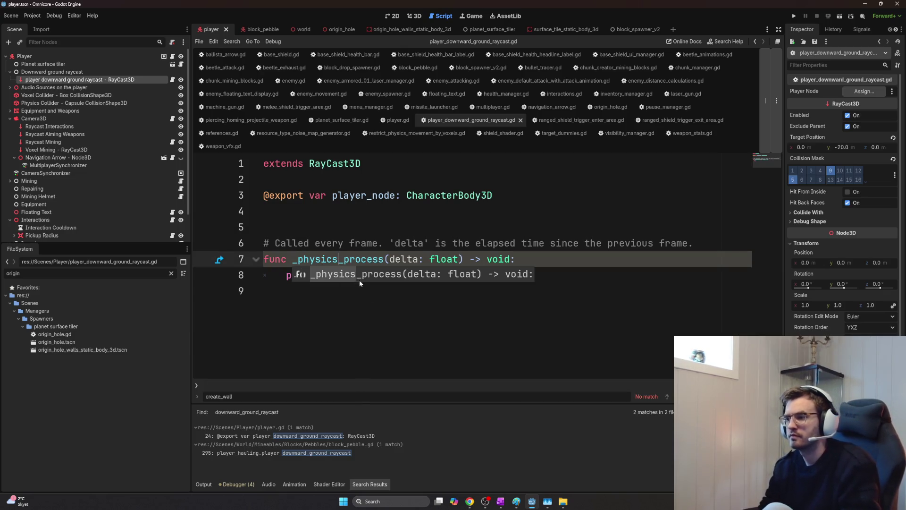
click(359, 281)
drag(516, 259, 653, 265)
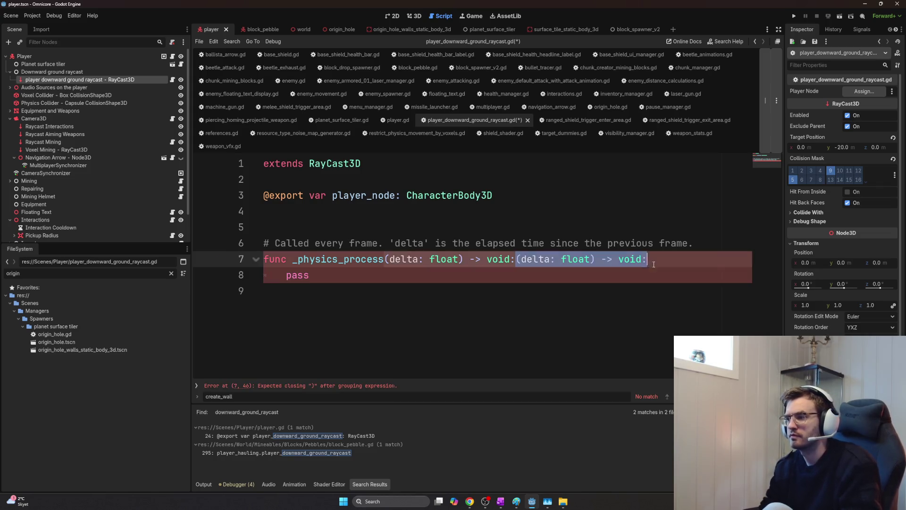
key(BackSpace)
double_click(289, 275)
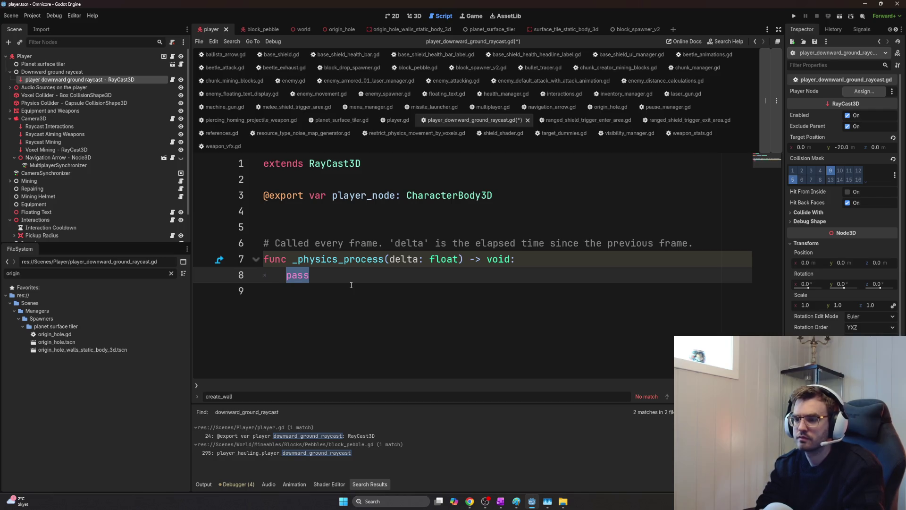
text(global_position =)
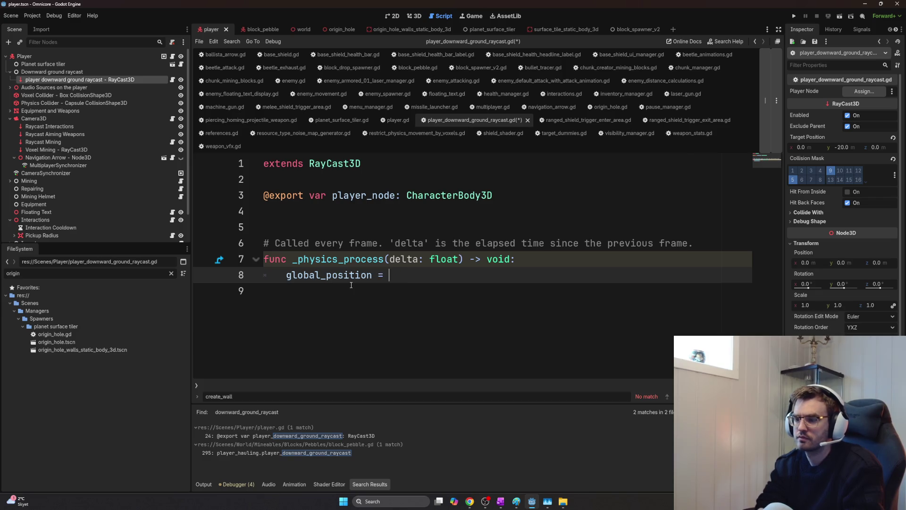
key(Escape)
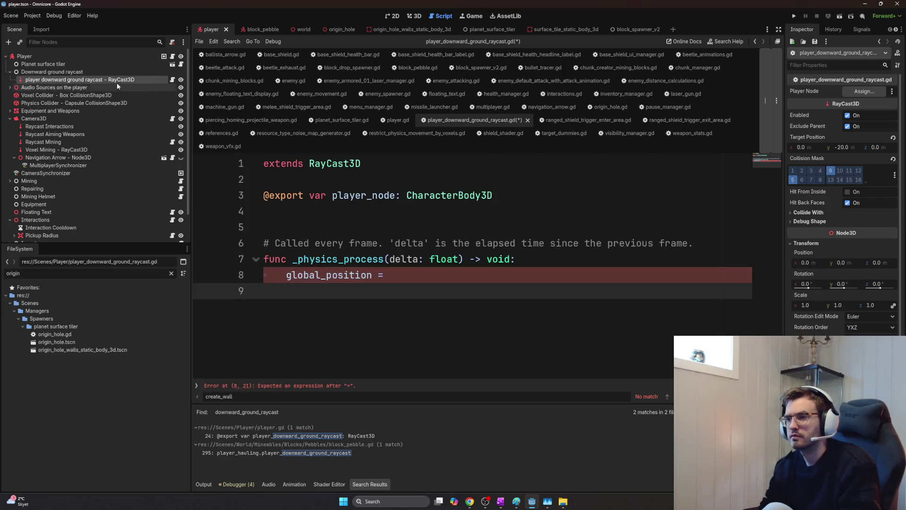
click(430, 271)
Step: Complete 'global_position = player_node.global_position', rename delta to _delta, save, and run with F5
double_click(363, 195)
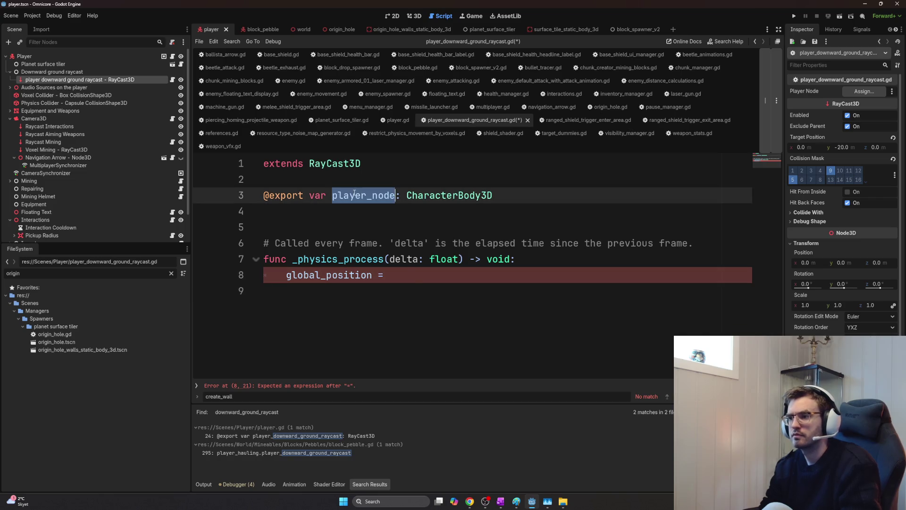
key(ctrl+c)
click(421, 278)
key(ctrl+v)
text(.global_posit)
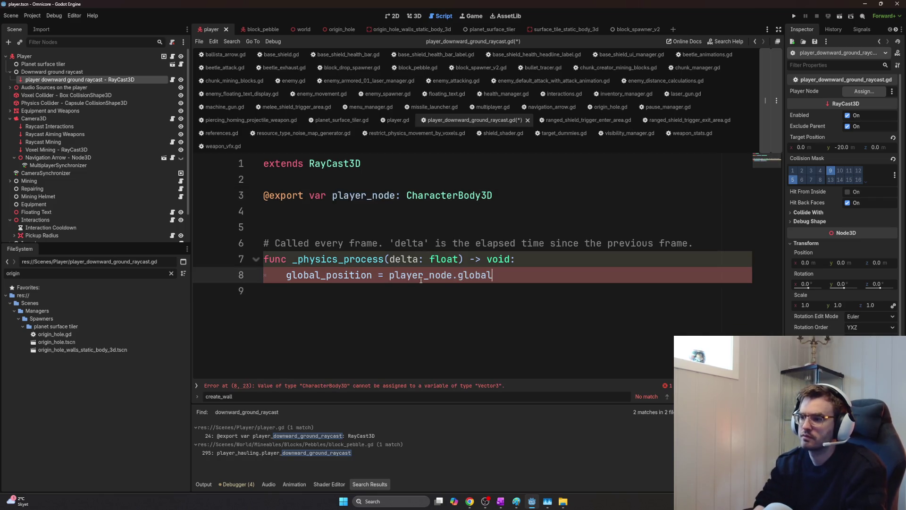
key(Return)
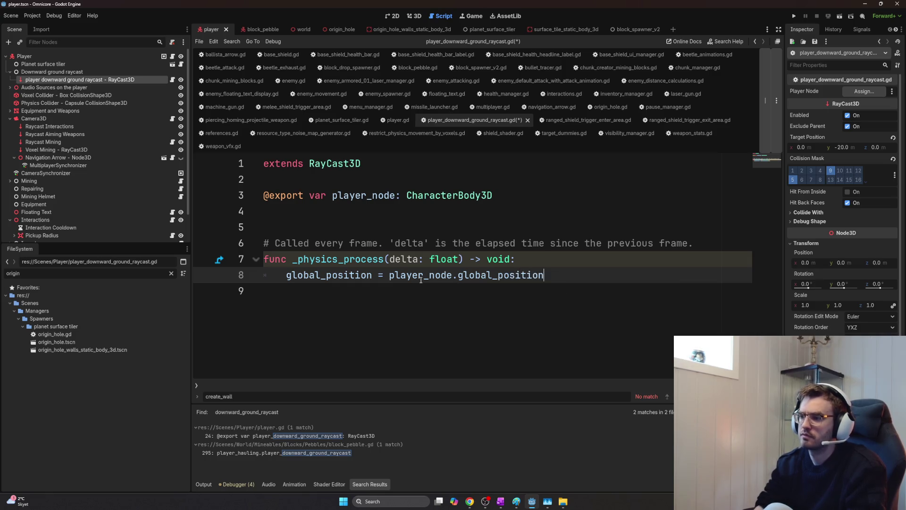
key(ctrl+s)
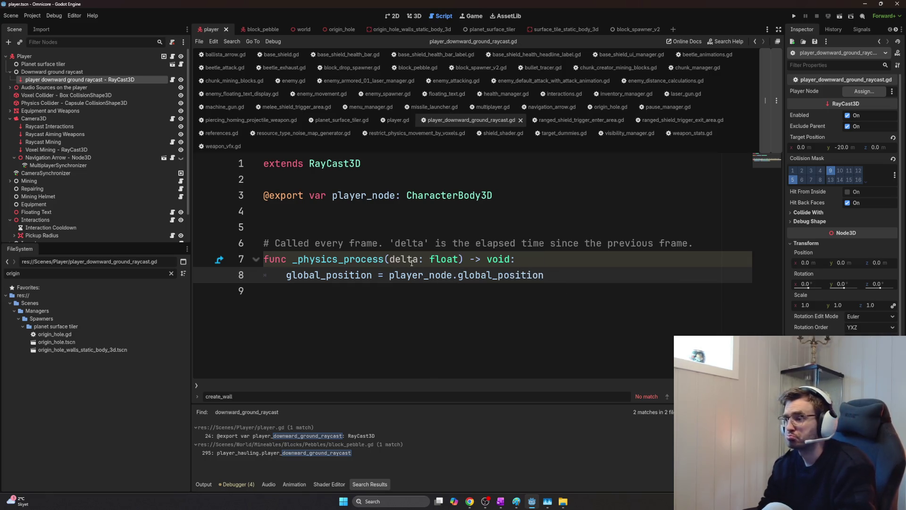
click(391, 261)
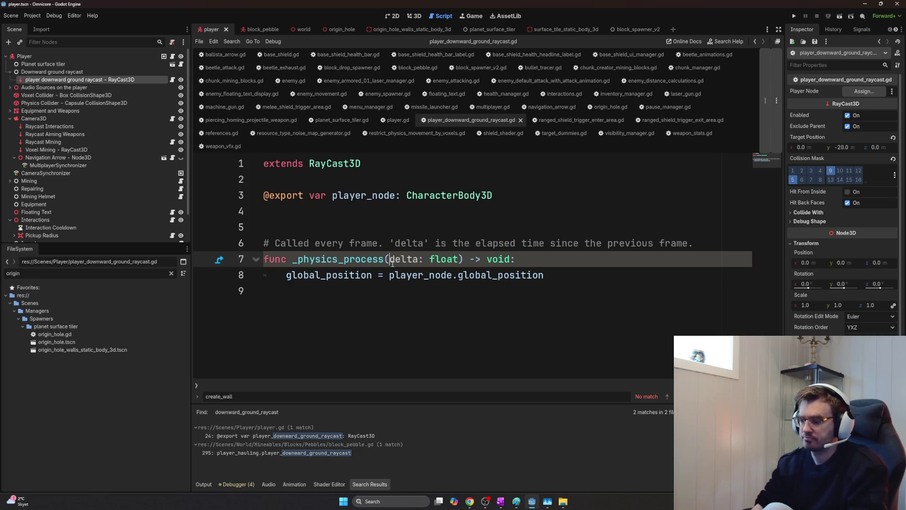
text(_)
click(423, 295)
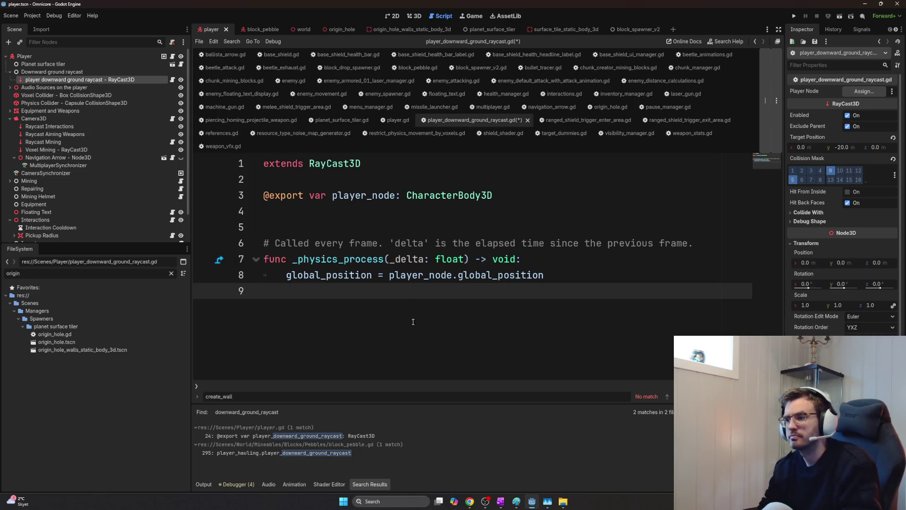
key(ctrl+s)
key(F5)
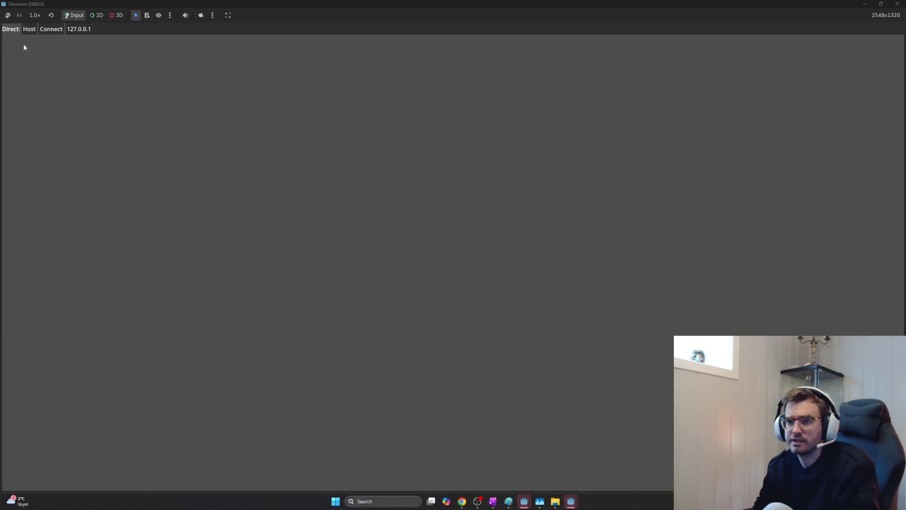
Step: After the Nil error, assign Player to the ground raycast's Player Node property and relaunch the game
click(30, 29)
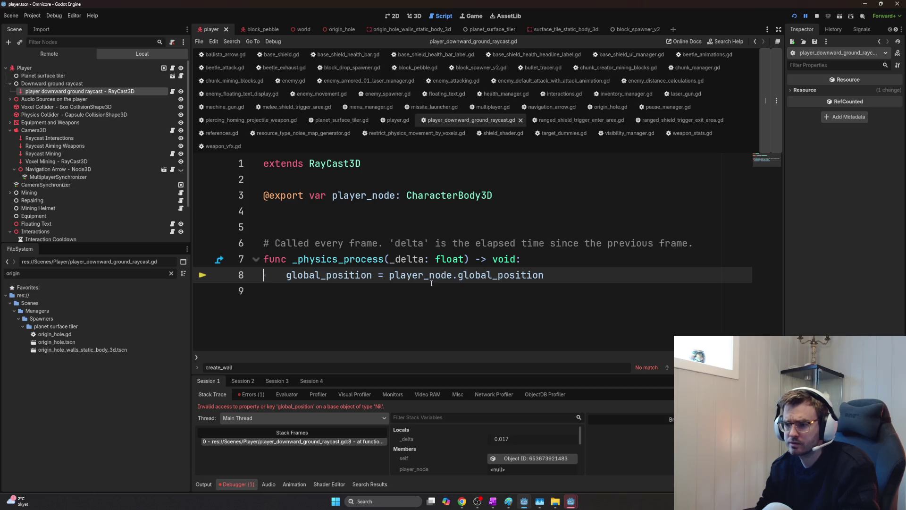
click(57, 85)
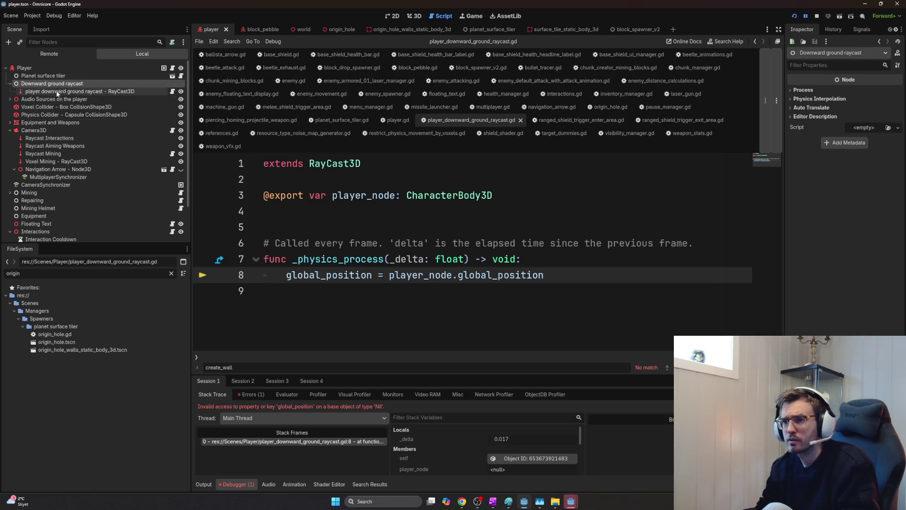
click(57, 91)
drag(24, 67, 868, 91)
key(F5)
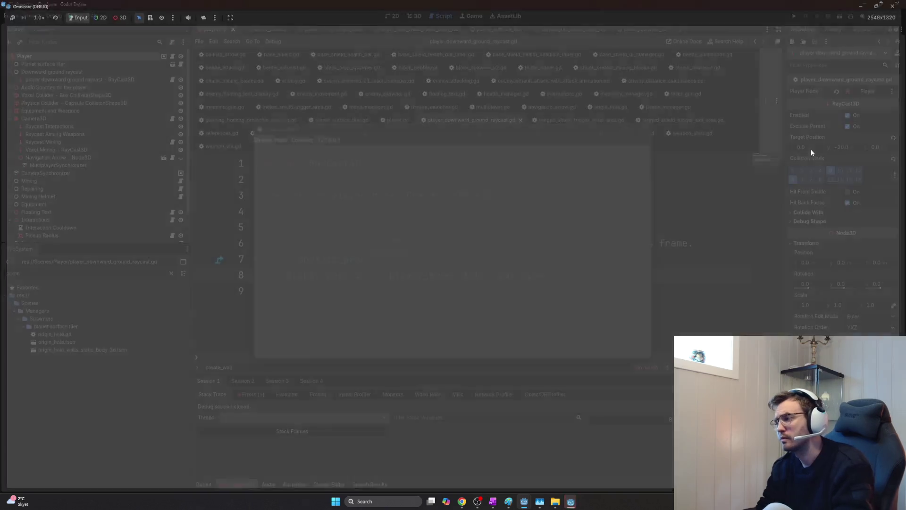
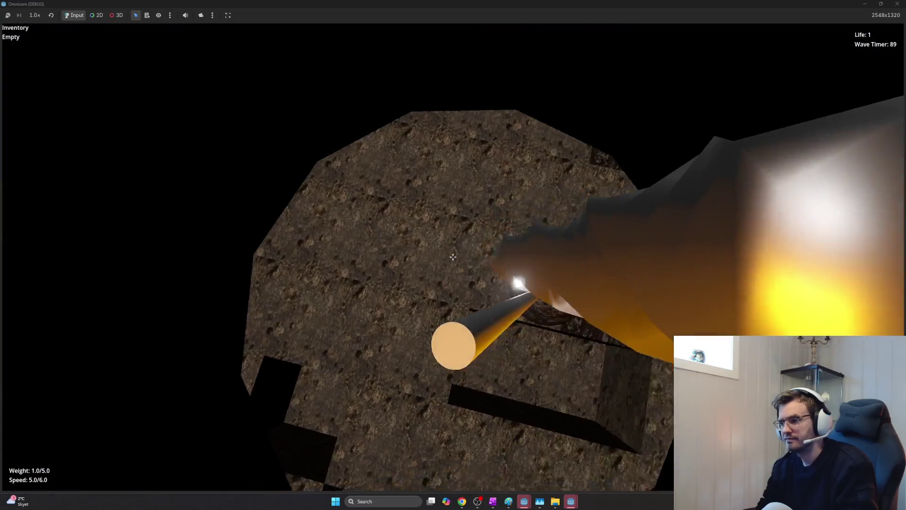
Step: Walk the miner across the cave floor towing the ore ball, toggling the camera views
key(s)
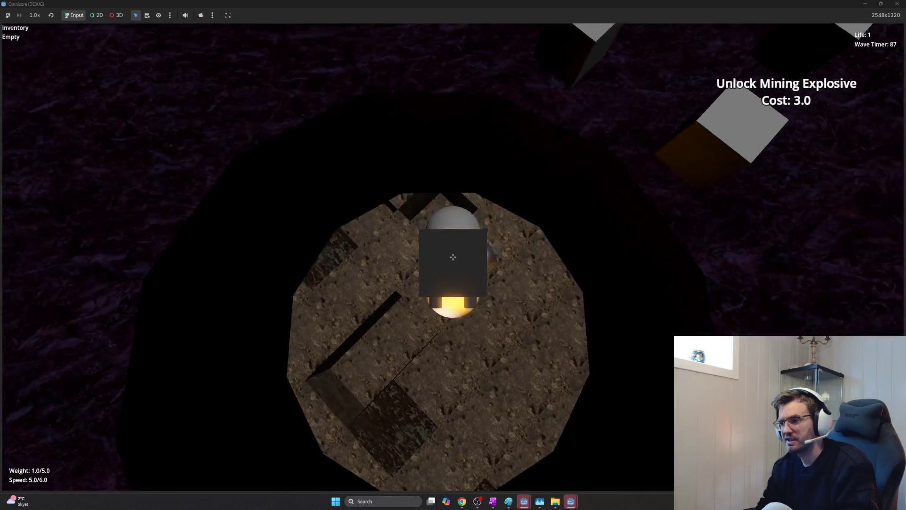
key(s)
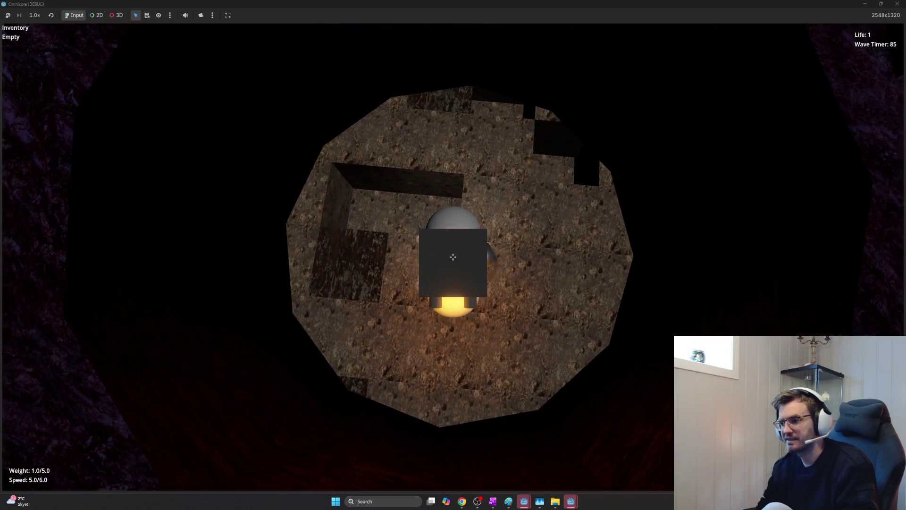
key(w)
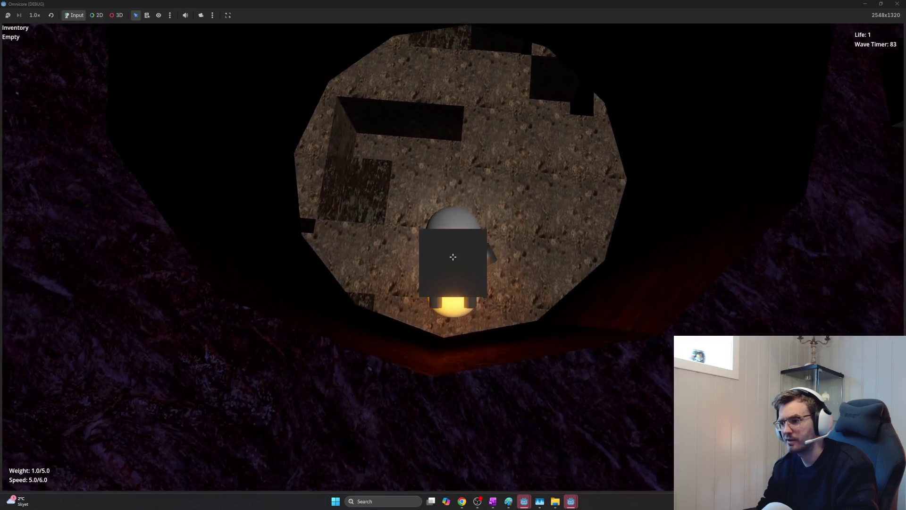
key(v)
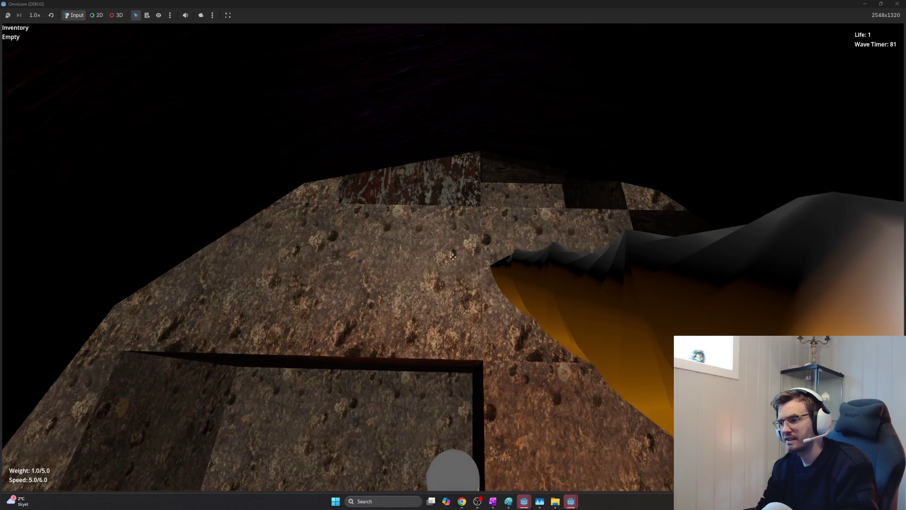
key(v)
key(v)
key(v)
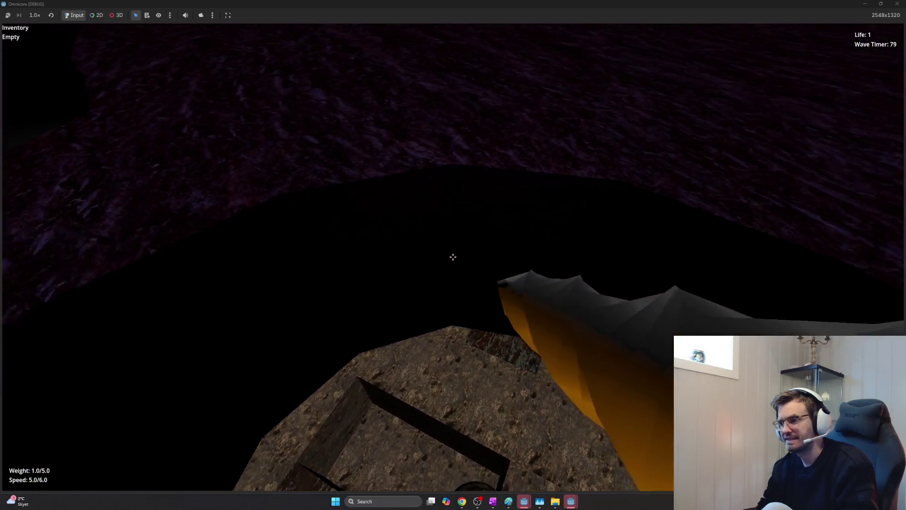
Step: Drop the ore into the red furnace pit for 1.0 money, then stop the game with F8
key(s)
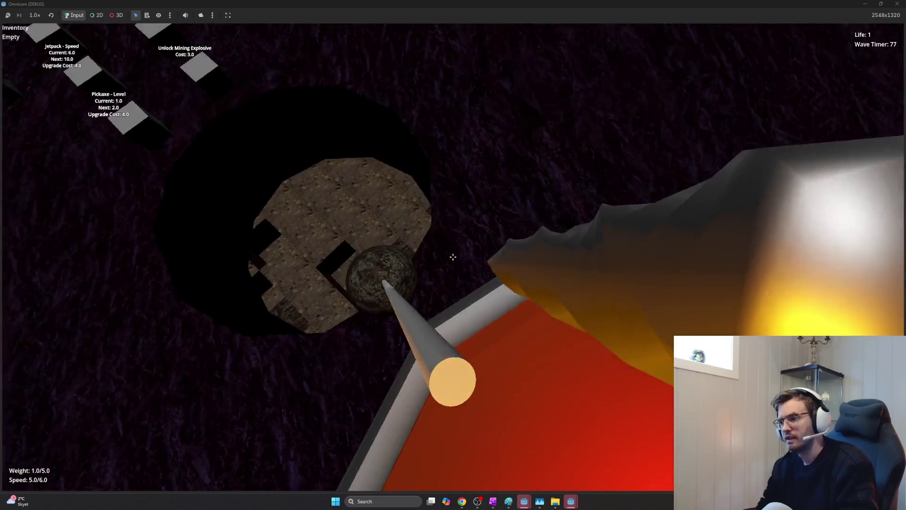
key(s)
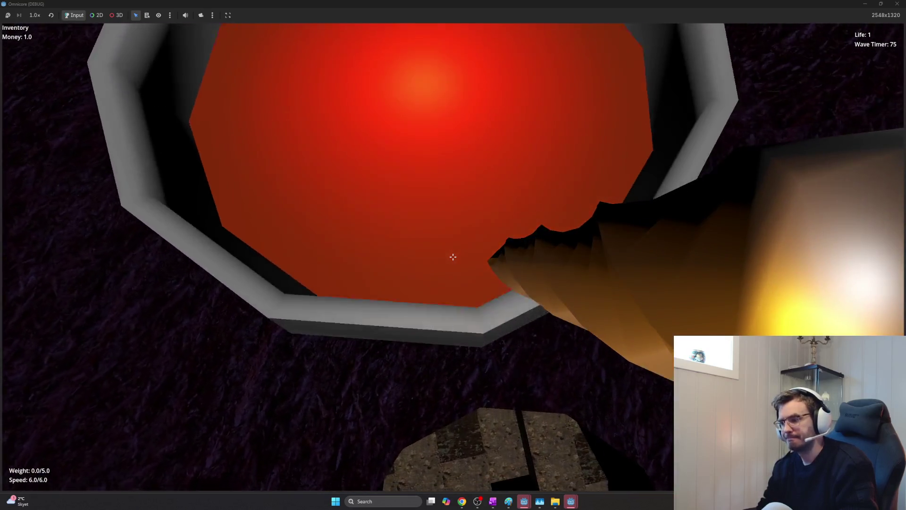
key(v)
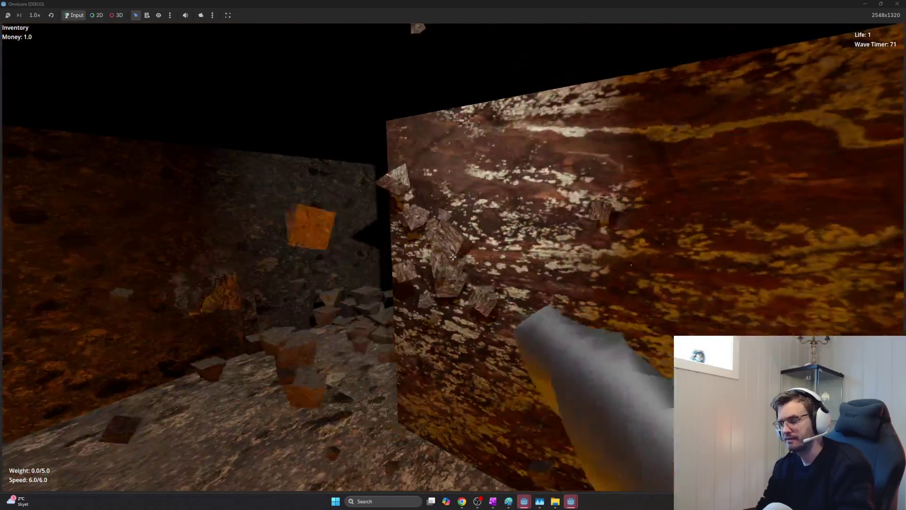
key(F8)
Step: Delete the extra blank line 5 in the downward raycast script, save, and switch to the raycast-bug chat
drag(611, 285, 264, 259)
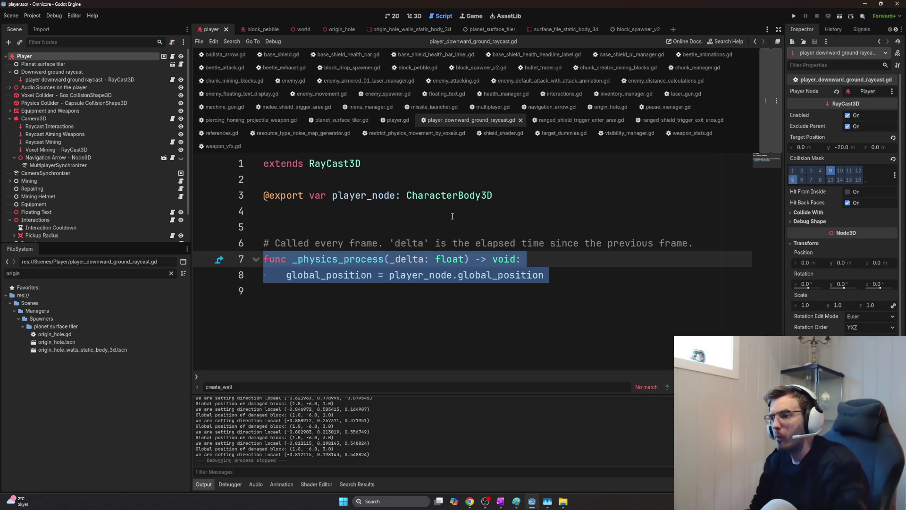
key(Up)
key(Up)
key(BackSpace)
key(ctrl+s)
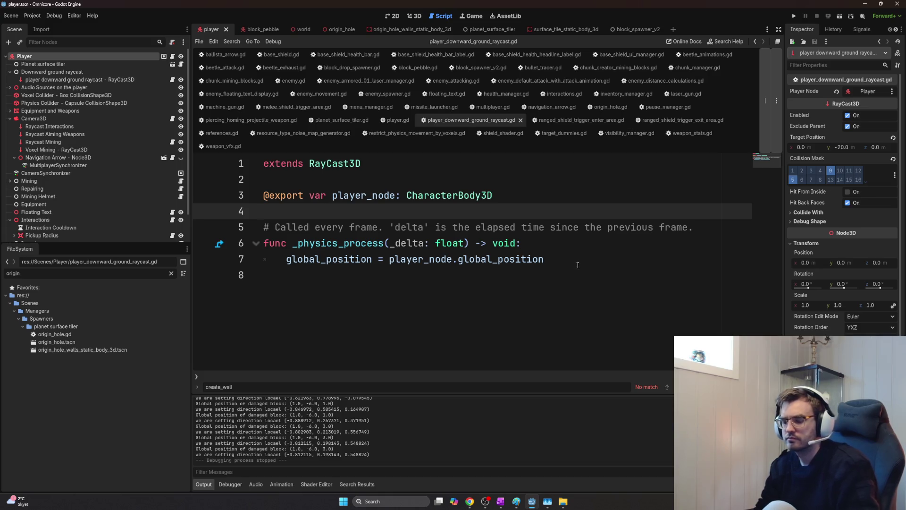
key(alt+Tab)
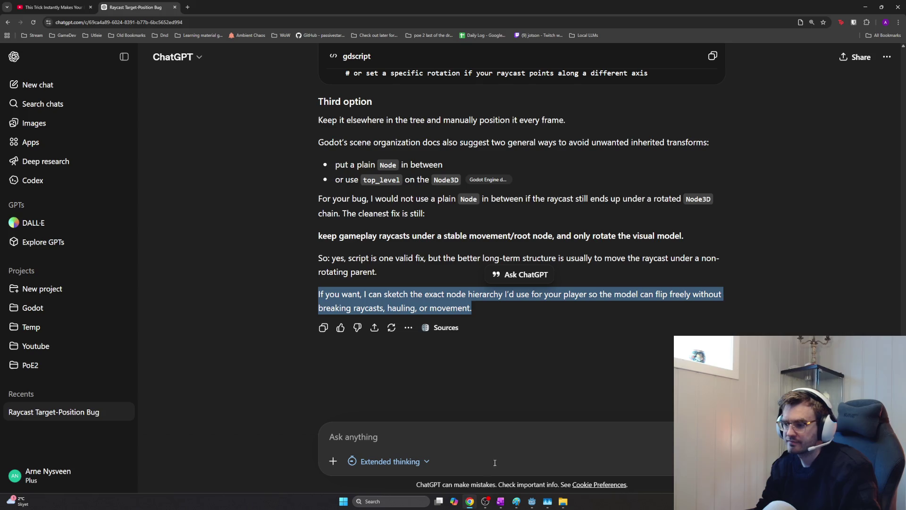
Step: Go back to the Godot editor showing player_downward_ground_raycast.gd
click(533, 501)
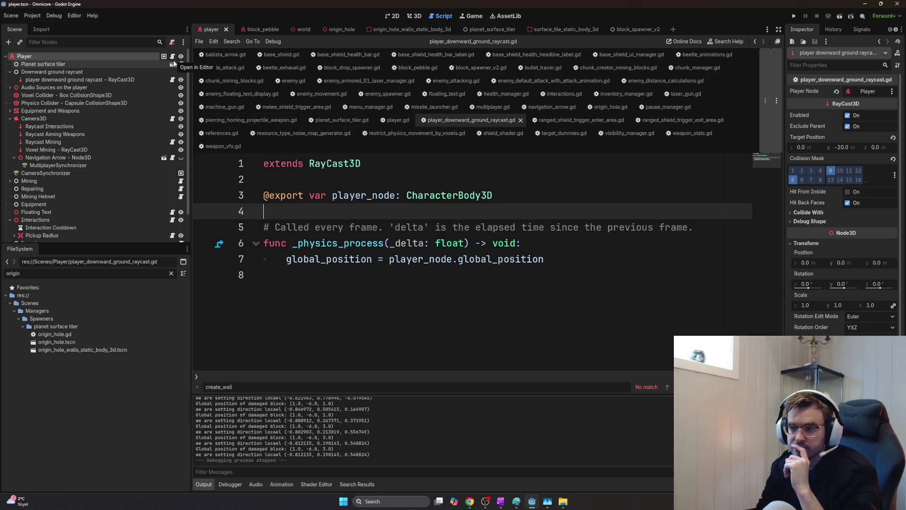
Step: Bring up the OneNote 'What makes a game fun?' page and scroll to the Applying this to Omnicore notes
key(alt+Tab)
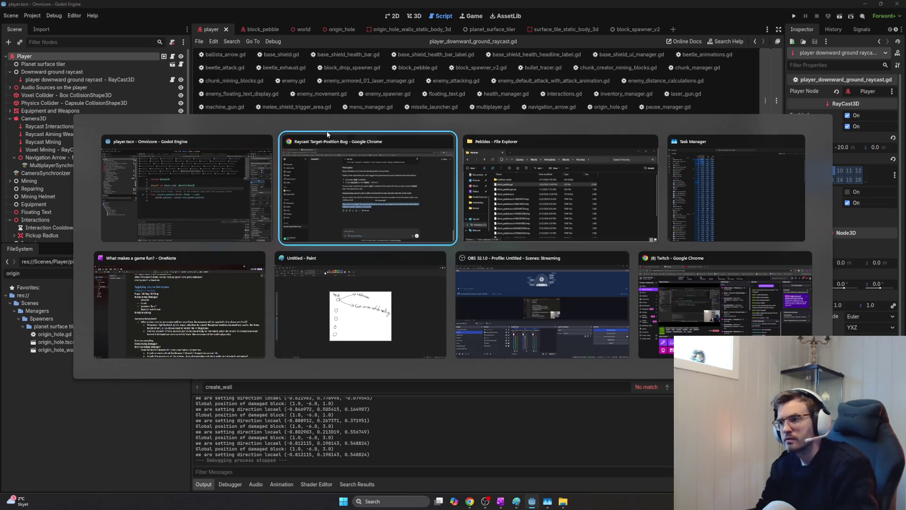
key(Tab)
key(Tab)
key(Tab)
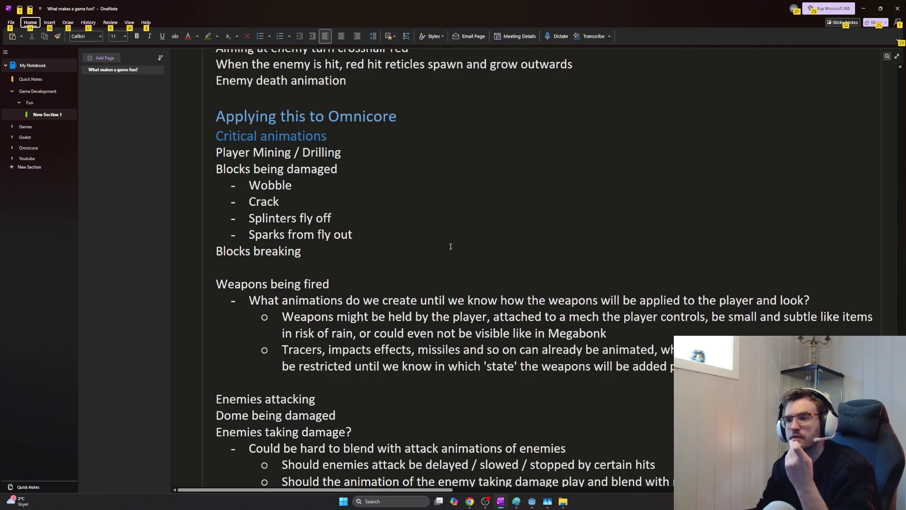
scroll(458, 283, up, 10)
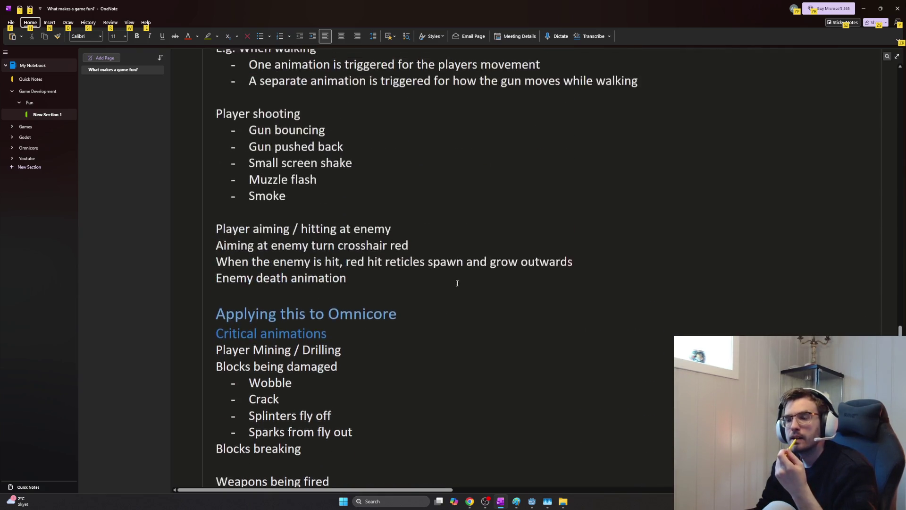
scroll(550, 336, up, 5)
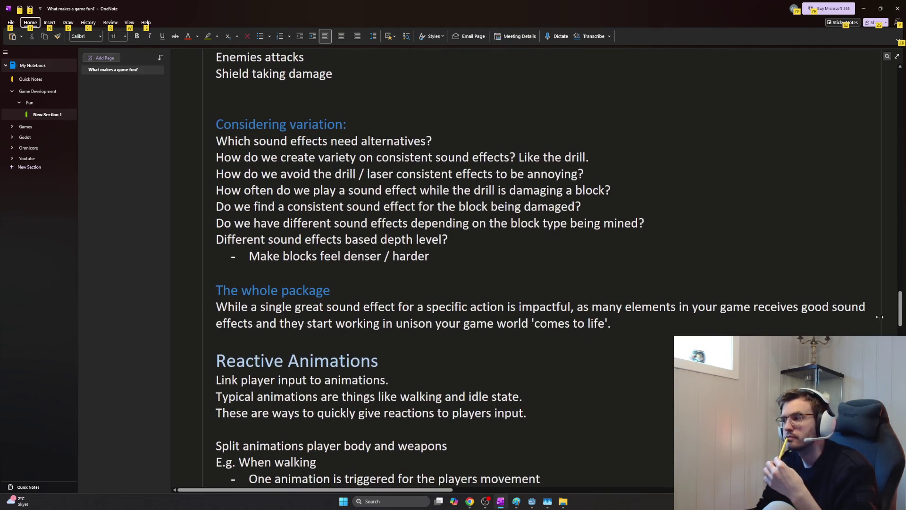
mouse_move(902, 314)
mouse_down()
mouse_move(889, 92)
mouse_move(878, 115)
mouse_up()
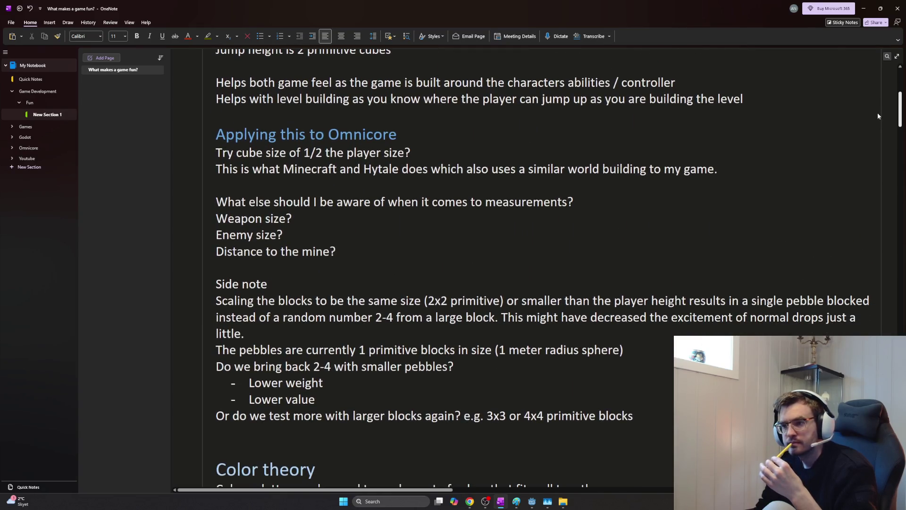
scroll(877, 113, down, 1)
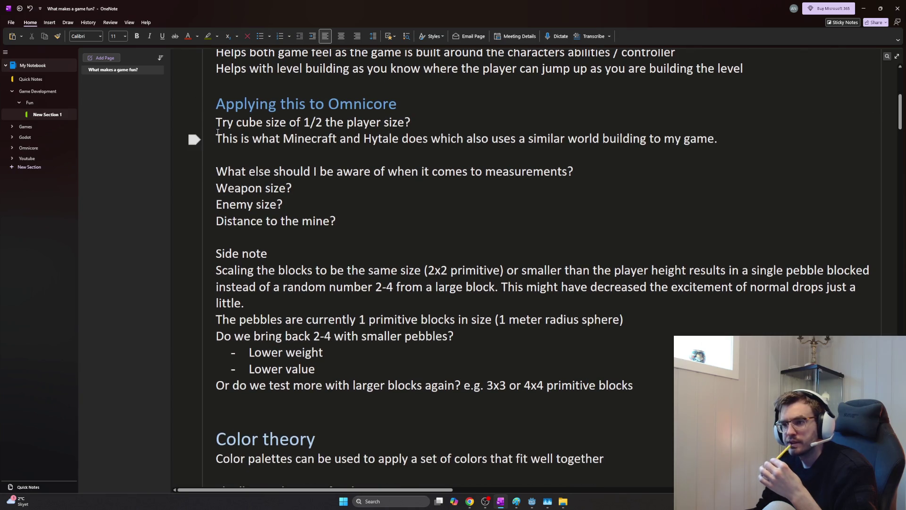
Step: Reread the Omnicore cube-size and measurement questions down to 'Distance to the mine?'
mouse_move(217, 122)
mouse_down()
mouse_move(708, 169)
mouse_move(694, 186)
mouse_up()
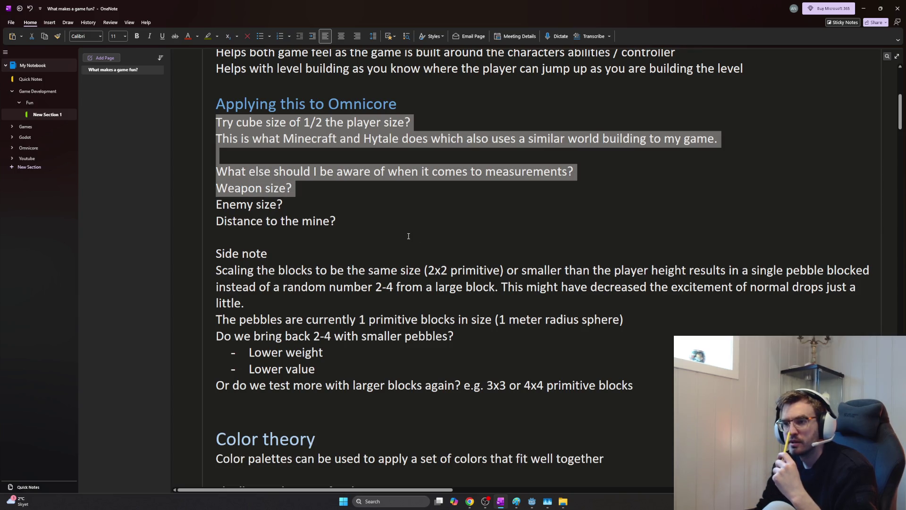
mouse_move(344, 222)
mouse_down()
mouse_move(217, 171)
mouse_move(217, 104)
mouse_move(236, 122)
mouse_move(220, 122)
mouse_move(322, 104)
mouse_up()
mouse_move(216, 122)
mouse_down()
mouse_move(362, 139)
mouse_move(391, 223)
mouse_up()
click(391, 226)
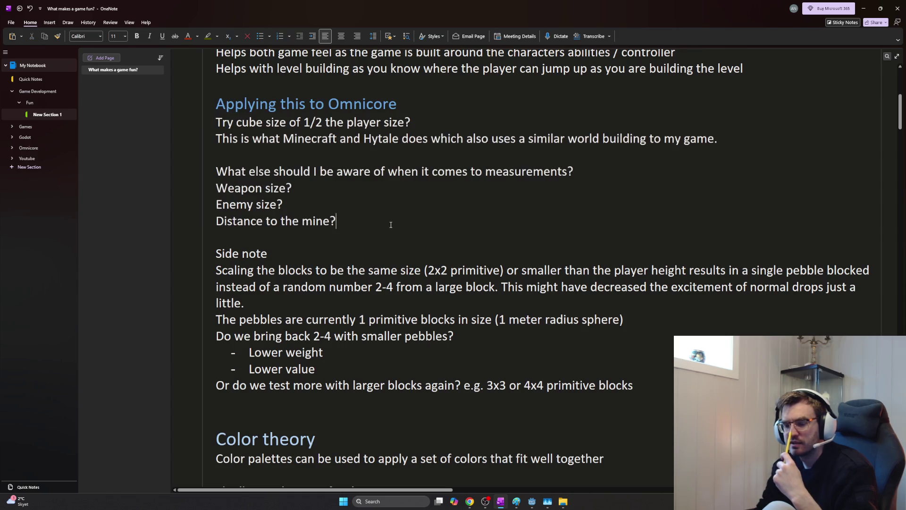
mouse_move(384, 223)
mouse_down()
mouse_move(340, 222)
mouse_move(217, 173)
mouse_move(208, 117)
mouse_move(298, 141)
mouse_move(339, 206)
mouse_move(369, 224)
mouse_up()
click(208, 117)
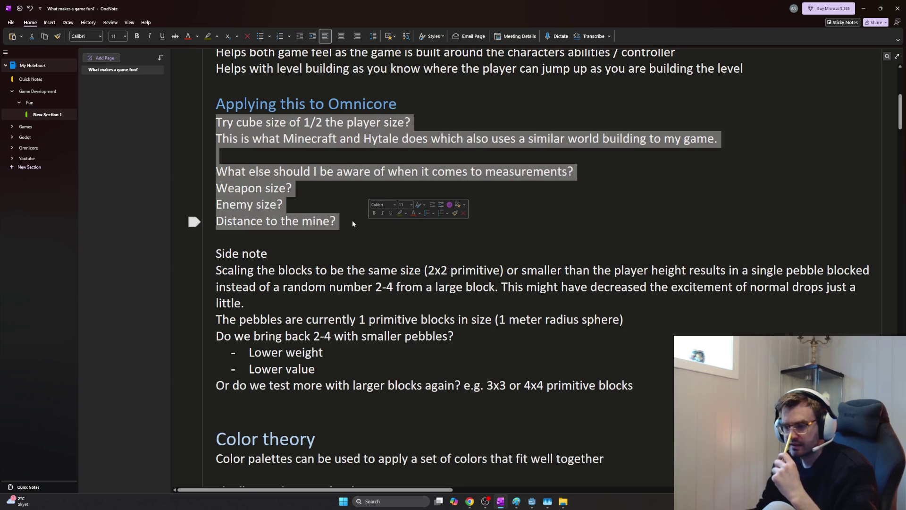
click(351, 220)
mouse_move(336, 221)
mouse_down()
mouse_move(218, 172)
mouse_move(337, 222)
mouse_up()
click(383, 225)
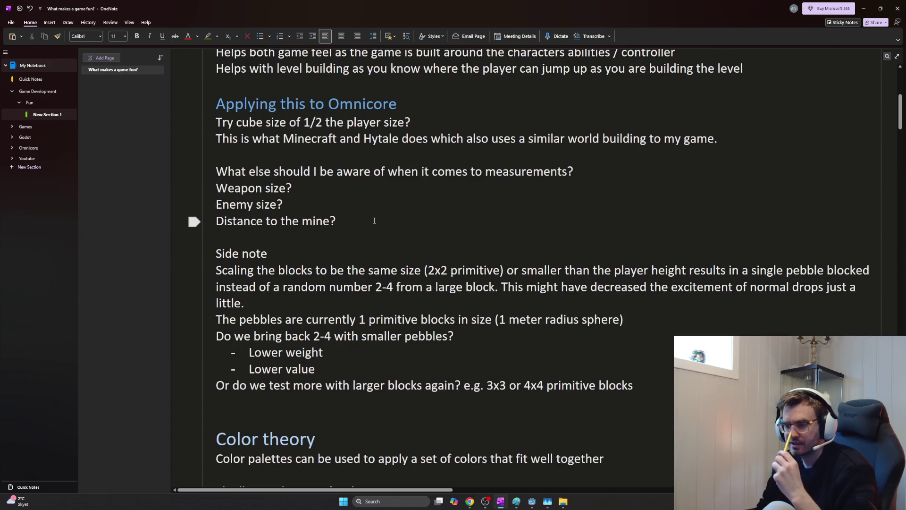
Step: Highlight the cube-size and half-player-size suggestions, then scroll on to the Color theory notes
drag(263, 122, 491, 139)
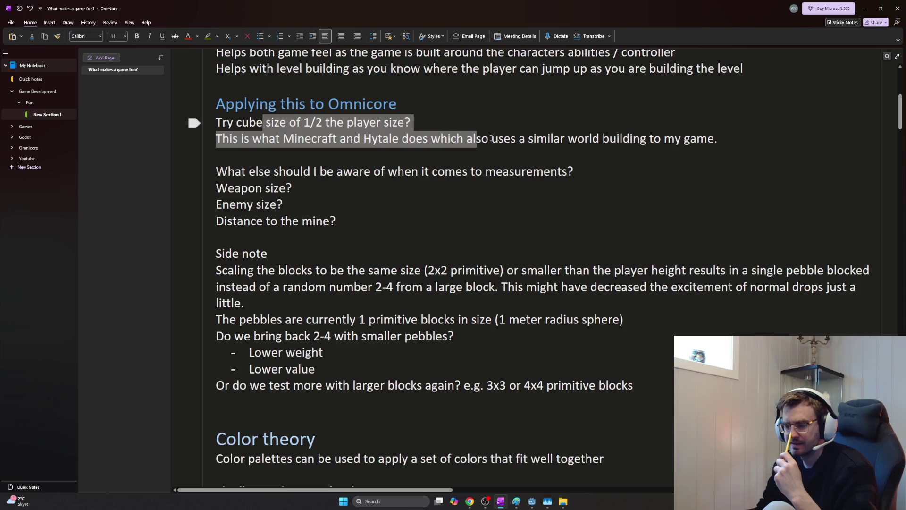
click(433, 203)
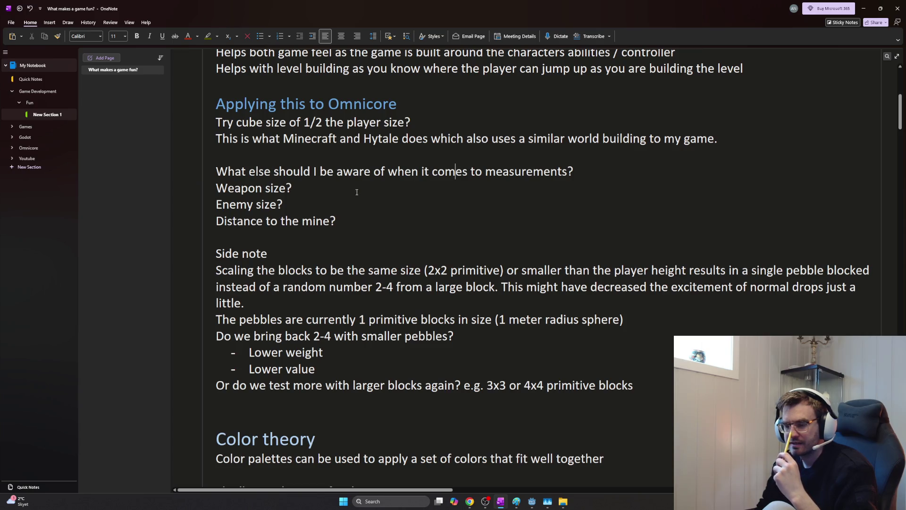
drag(296, 124, 414, 123)
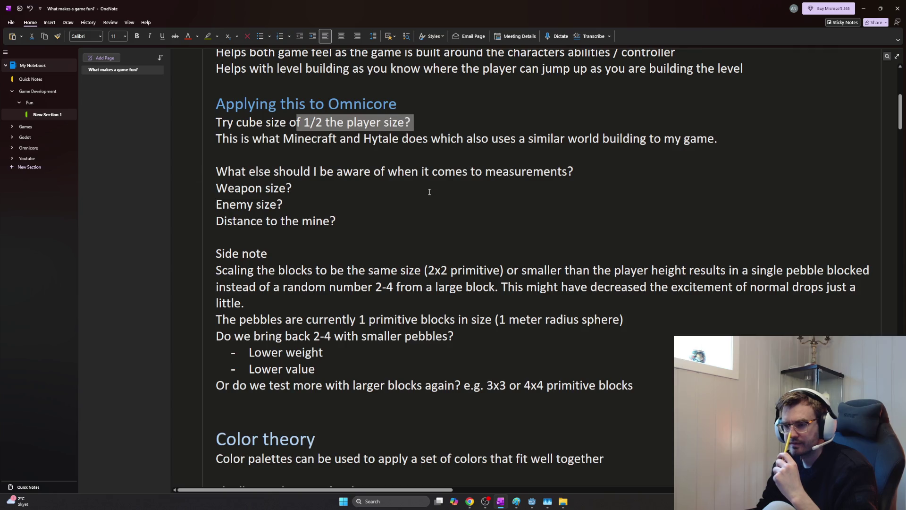
scroll(426, 192, down, 5)
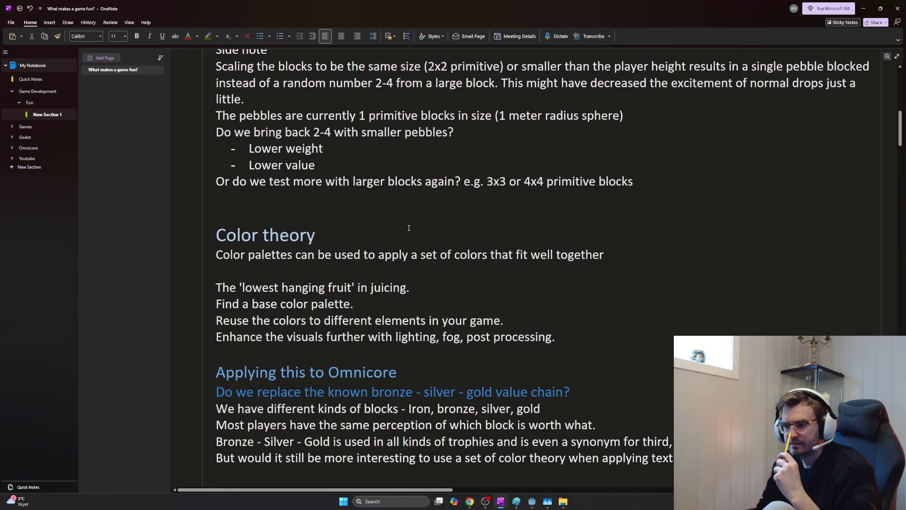
scroll(408, 228, down, 2)
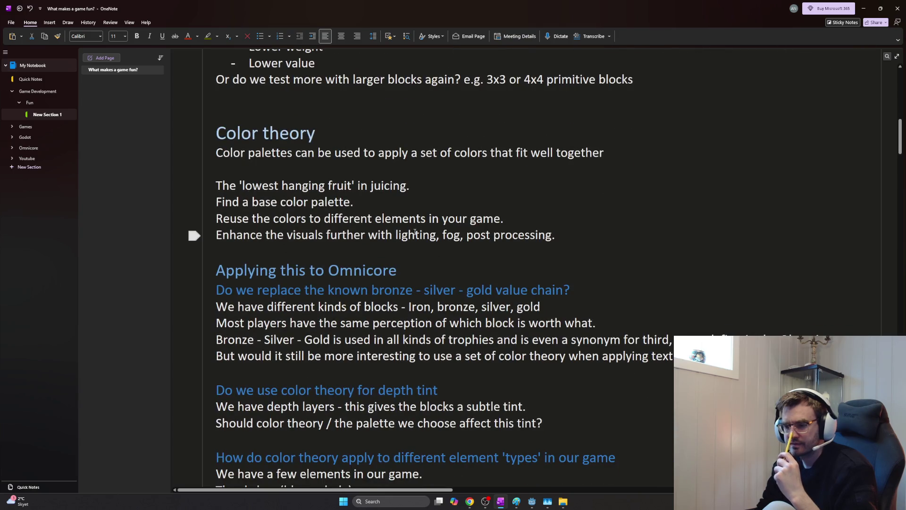
scroll(415, 225, down, 3)
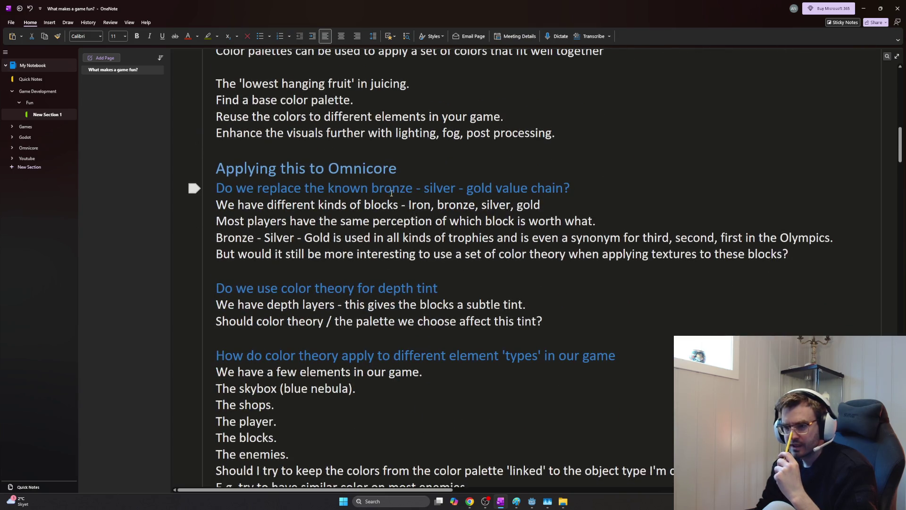
scroll(276, 168, up, 3)
mouse_move(216, 152)
mouse_down()
mouse_move(536, 174)
mouse_move(558, 186)
mouse_up()
click(557, 189)
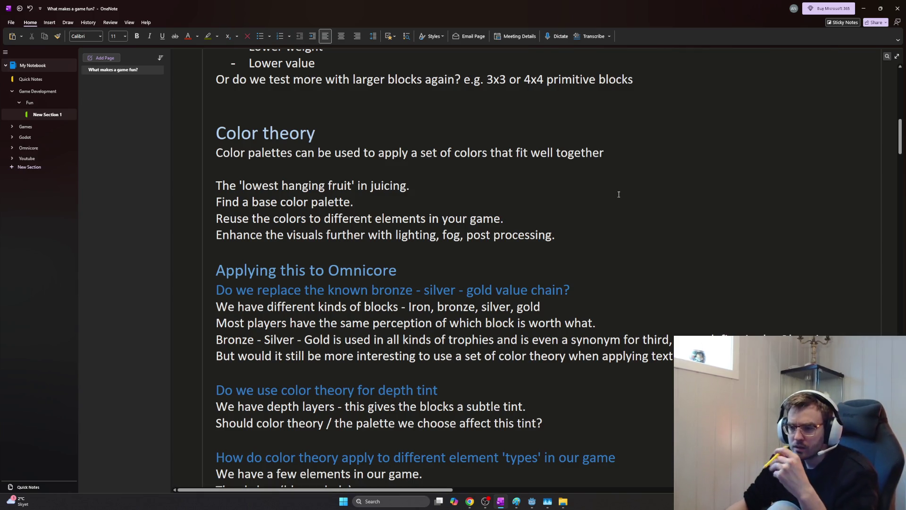
scroll(611, 201, down, 3)
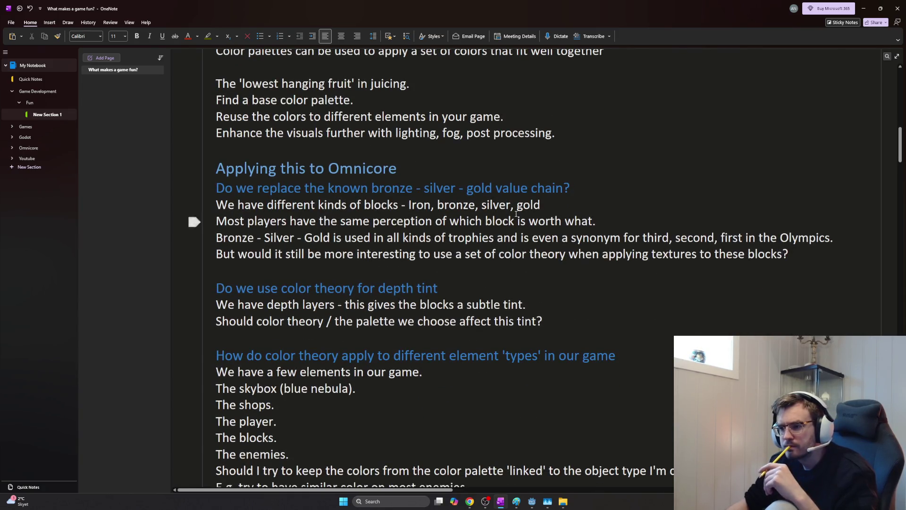
Step: Mark the value-chain question heading and scroll through the Color theory notes
drag(222, 189, 504, 190)
click(505, 190)
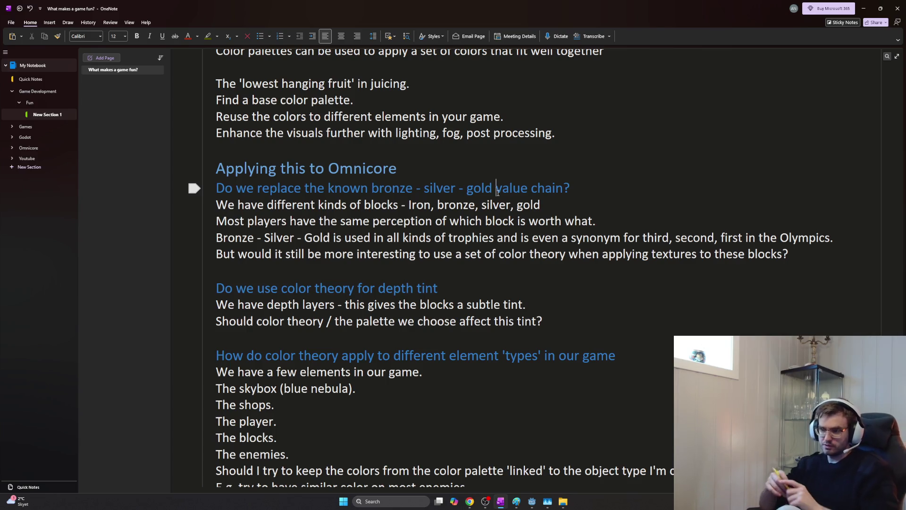
mouse_move(368, 188)
mouse_down()
mouse_move(574, 188)
mouse_move(216, 188)
mouse_move(371, 187)
mouse_up()
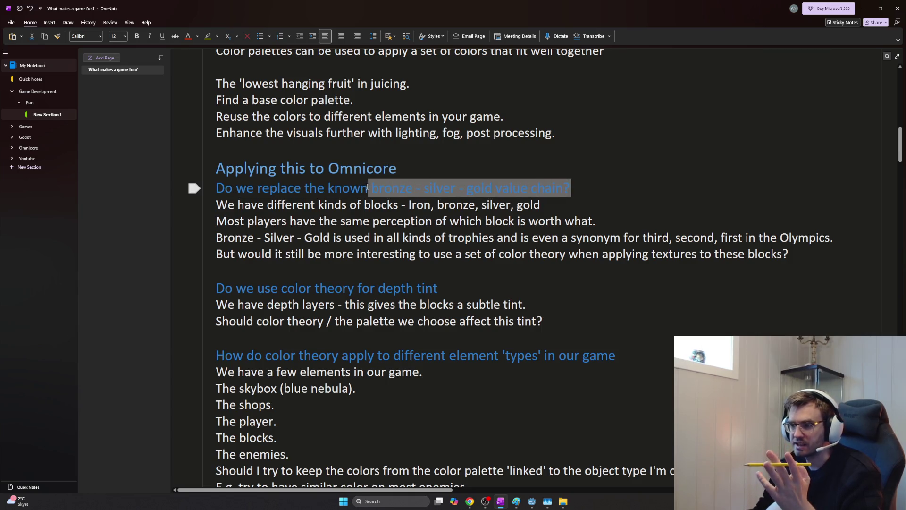
scroll(414, 234, down, 3)
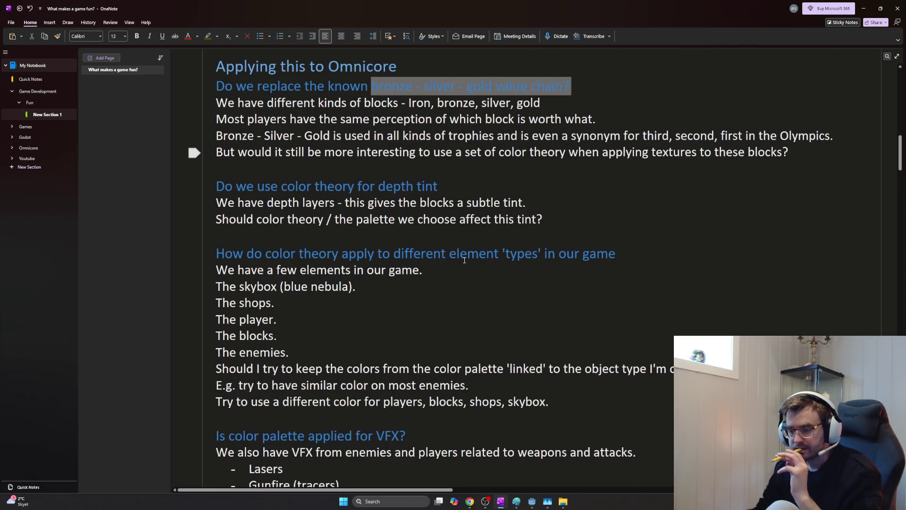
scroll(465, 260, down, 6)
scroll(465, 260, up, 6)
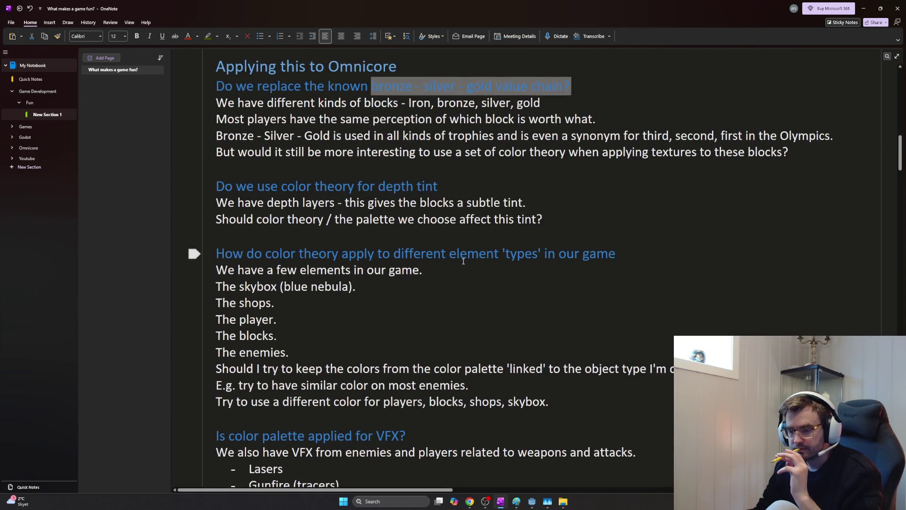
scroll(463, 261, down, 10)
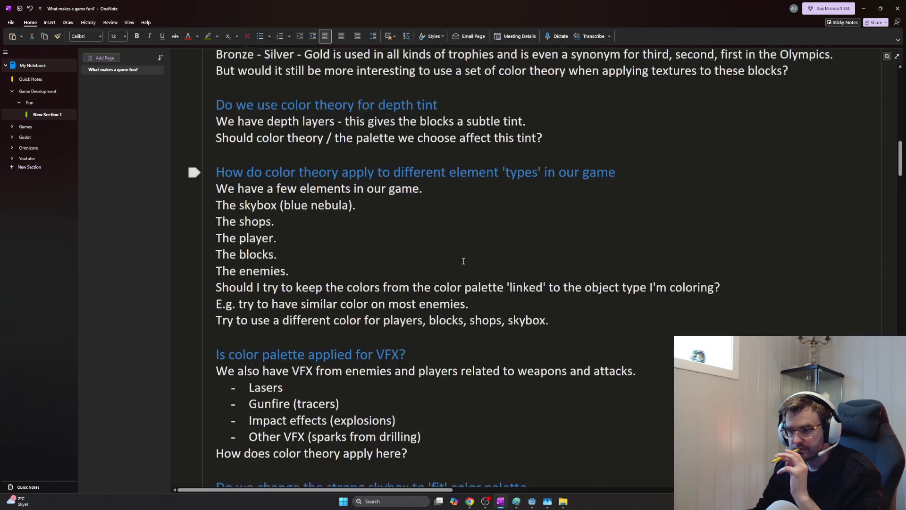
scroll(463, 261, down, 5)
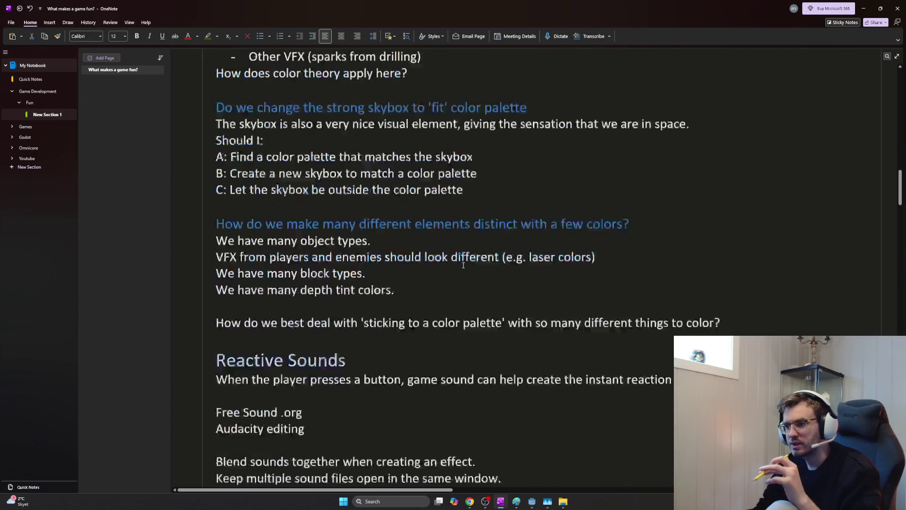
Step: Copy the Color theory notes, from the colour-palette question up to the heading, and switch to ChatGPT
click(731, 167)
mouse_move(731, 168)
mouse_down()
mouse_move(425, 71)
mouse_move(522, 374)
mouse_move(425, 231)
mouse_move(441, 244)
mouse_move(222, 265)
mouse_move(304, 203)
mouse_move(220, 124)
mouse_up()
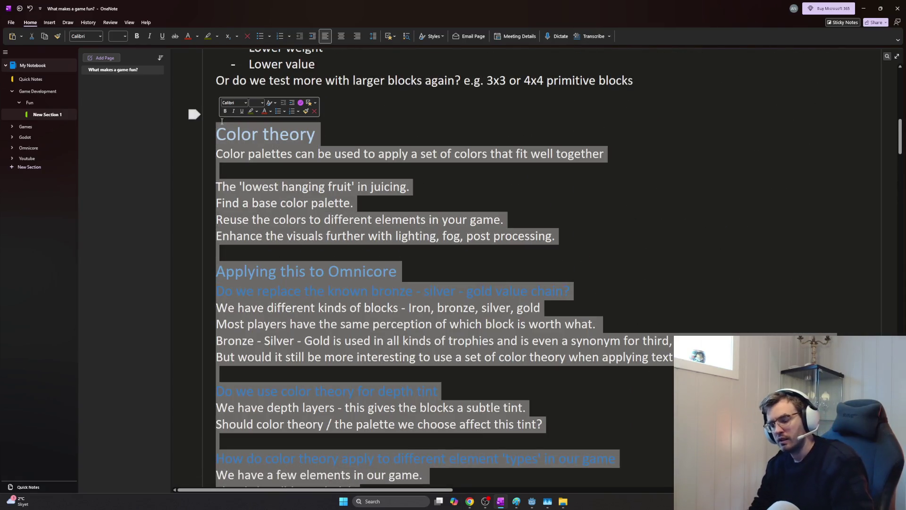
key(alt+Tab)
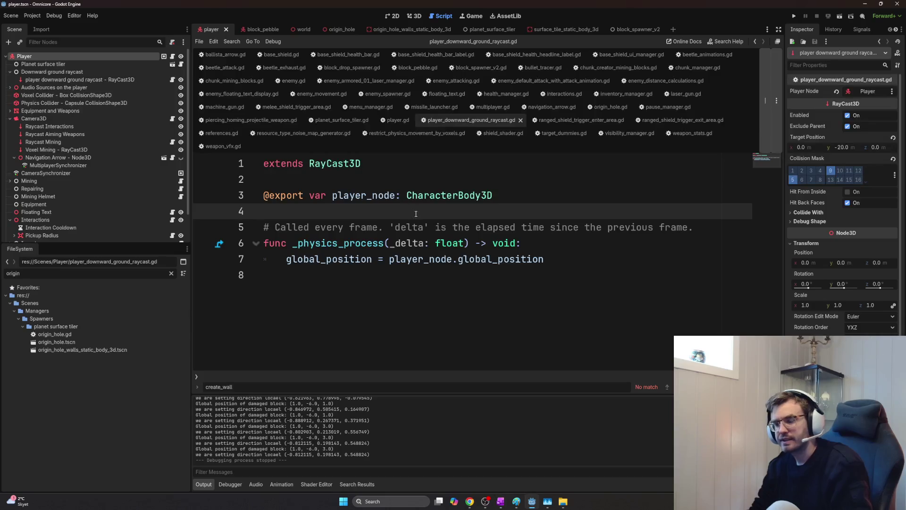
key(alt+Tab)
key(alt+Tab)
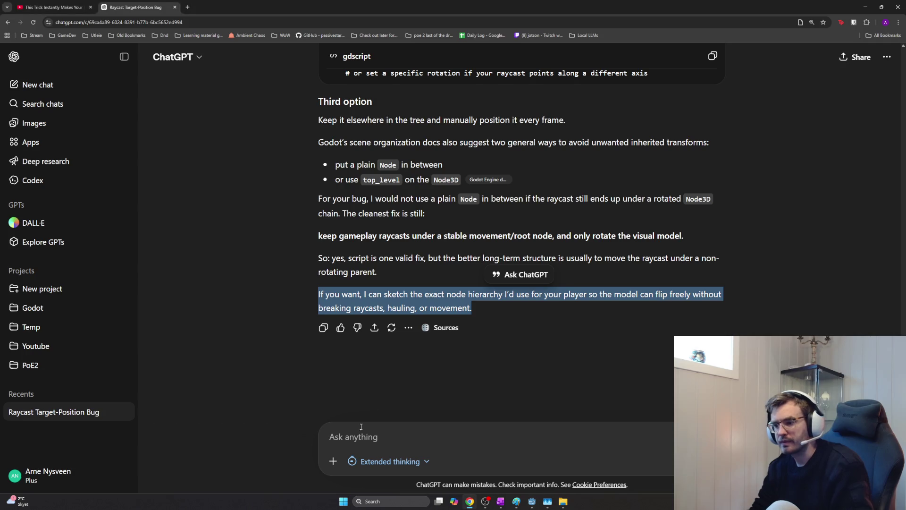
Step: Paste the copied Color theory notes into the ChatGPT message box, removing the pasted image
click(361, 426)
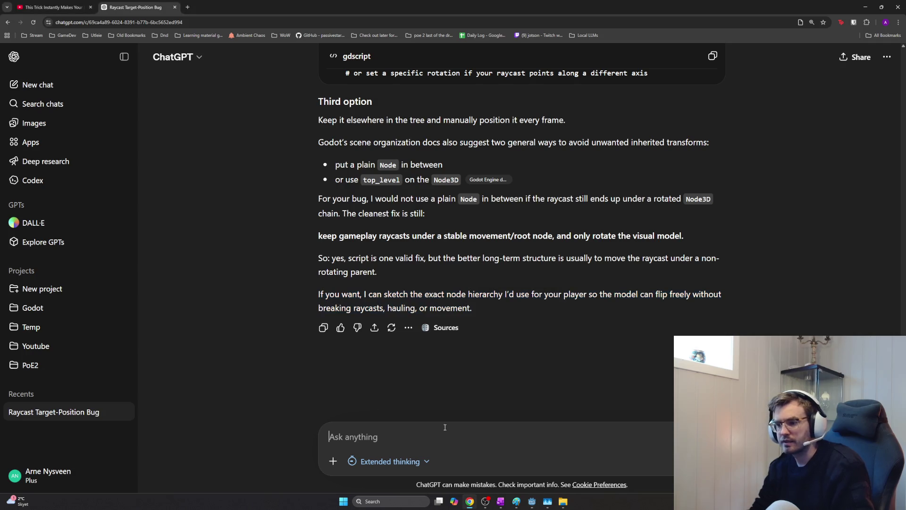
key(ctrl+v)
click(391, 253)
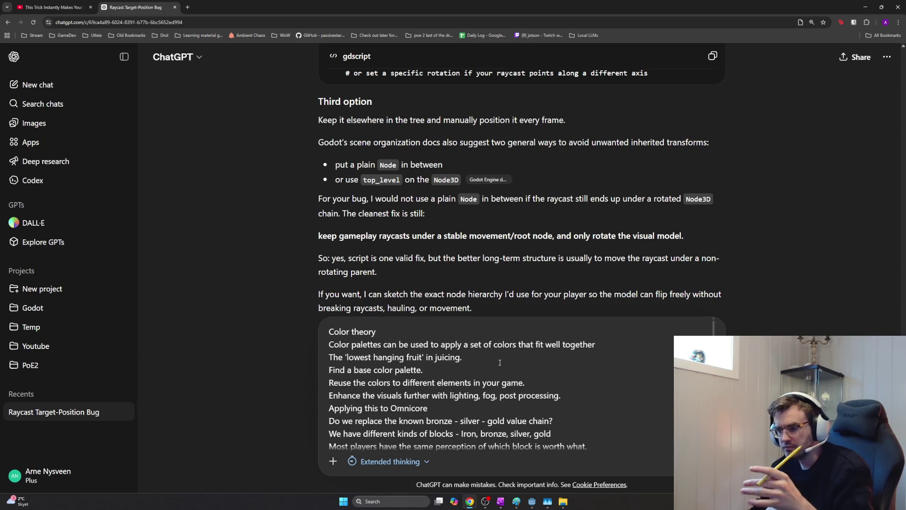
scroll(500, 362, down, 2)
scroll(500, 363, down, 5)
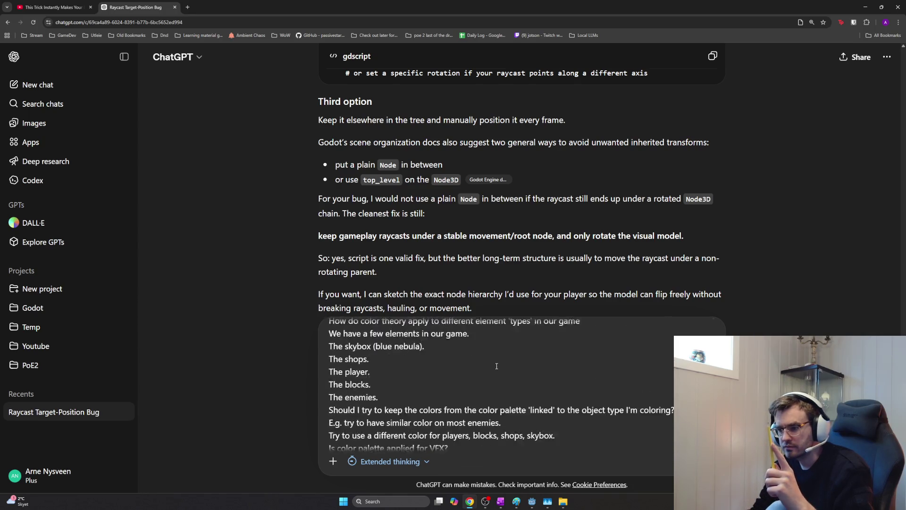
scroll(496, 367, down, 2)
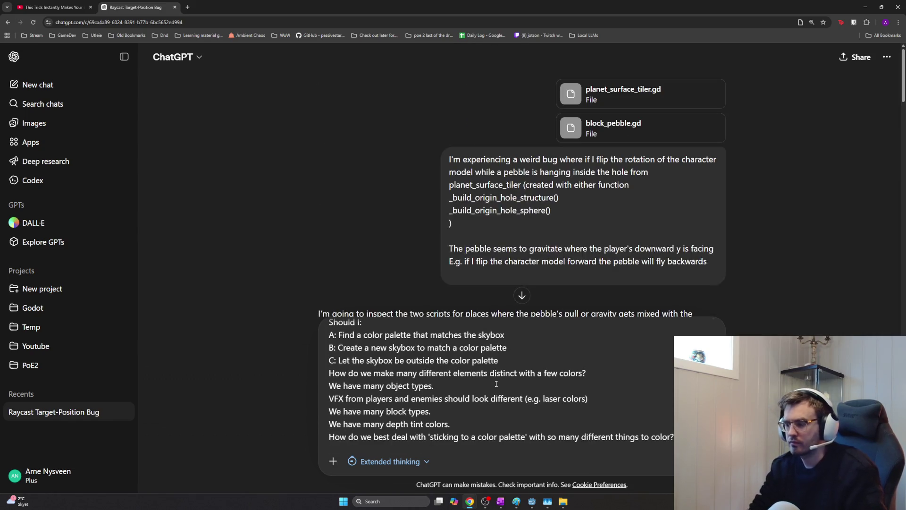
Step: Start the message with 'I made notes during a video mentioning color theory'
click(493, 387)
key(ctrl+Home)
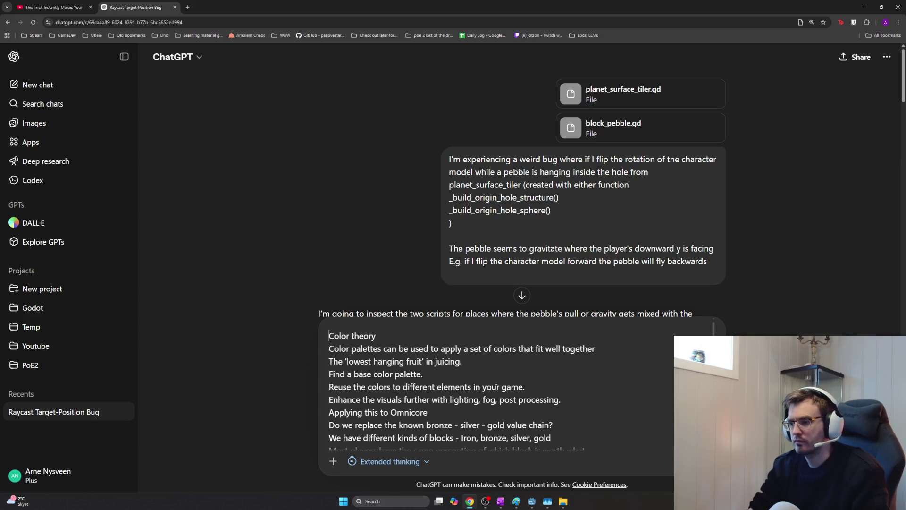
text(I made notes )
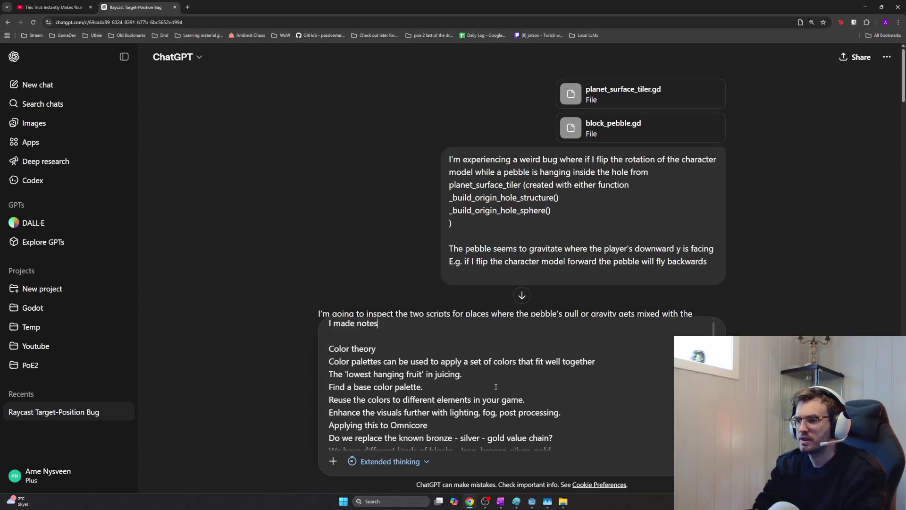
text(during a video a)
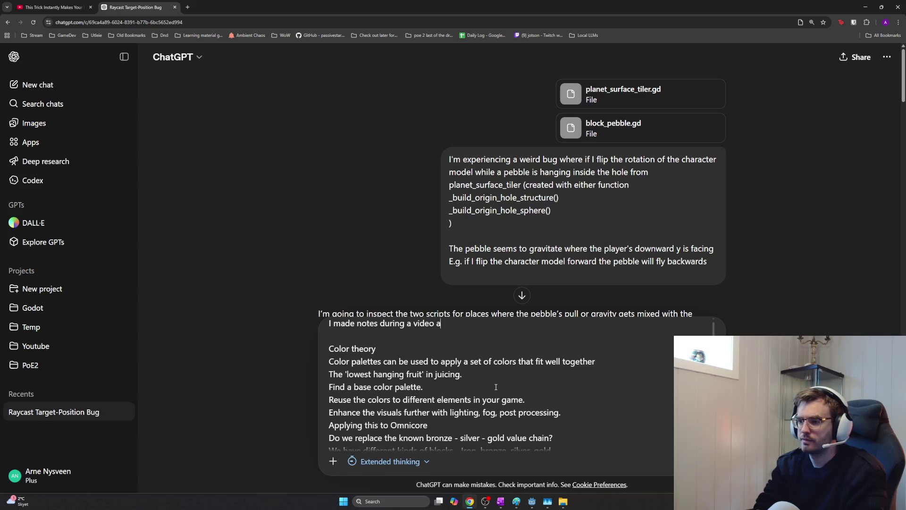
key(BackSpace)
key(BackSpace)
text(mentioning)
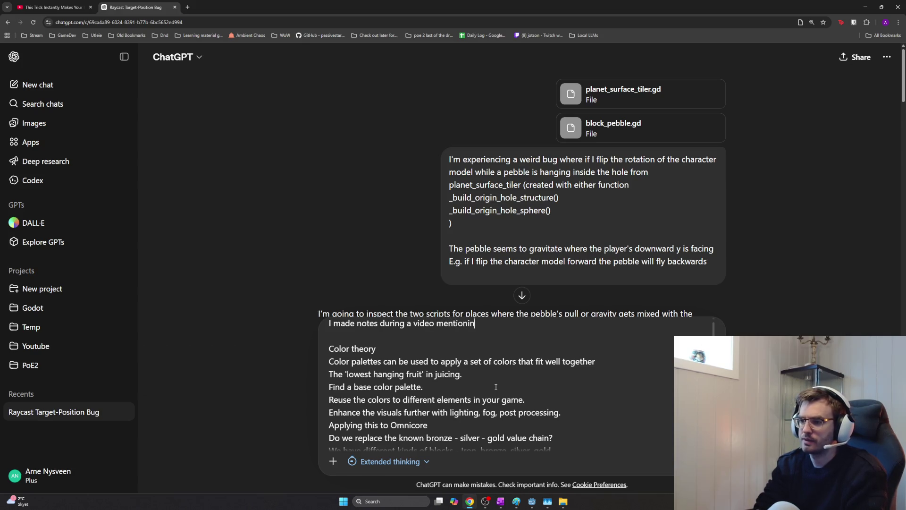
text( color theory)
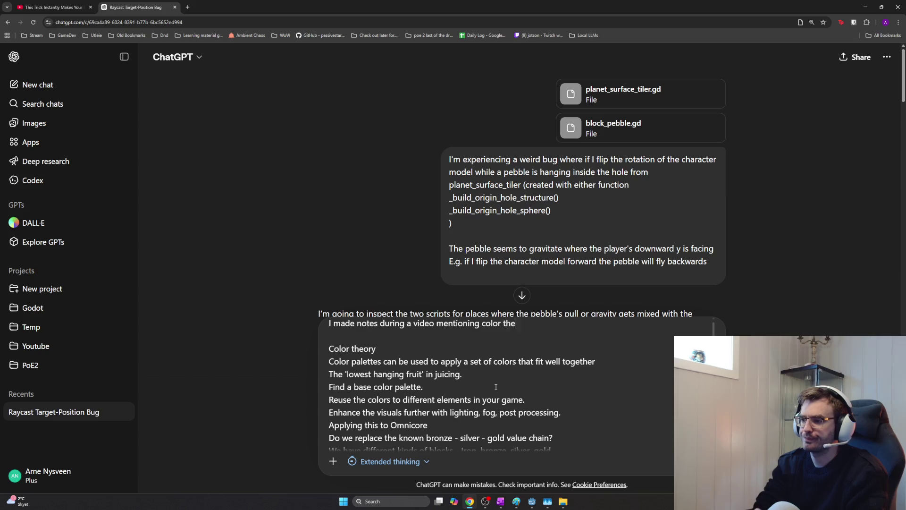
key(Return)
Step: Ask for help answering the questions below and applying color theory to a game like mine, then send
text(Can you help )
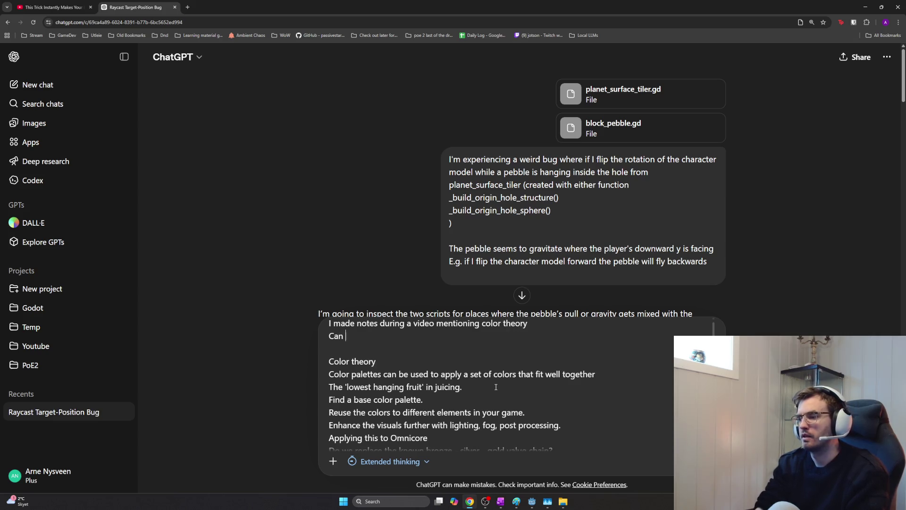
text(me answer my q)
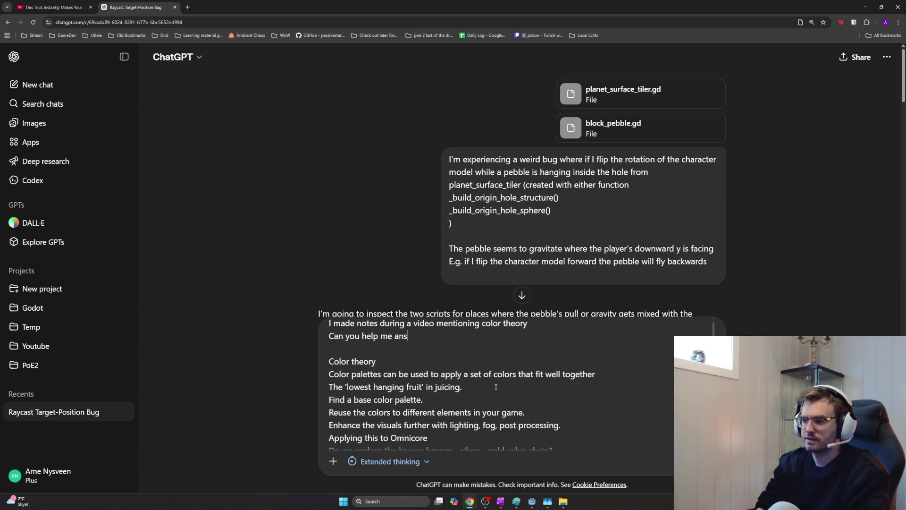
text(uestions ab)
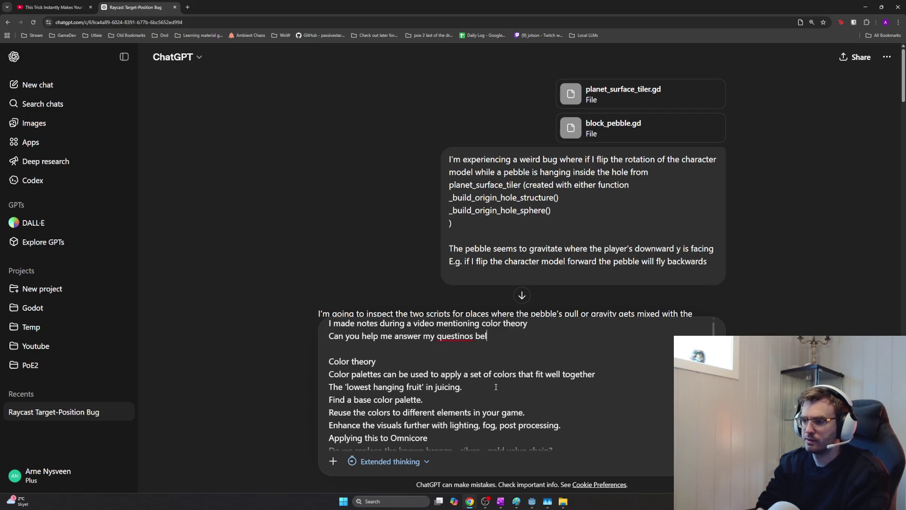
key(BackSpace)
key(BackSpace)
key(BackSpace)
text(ons below?)
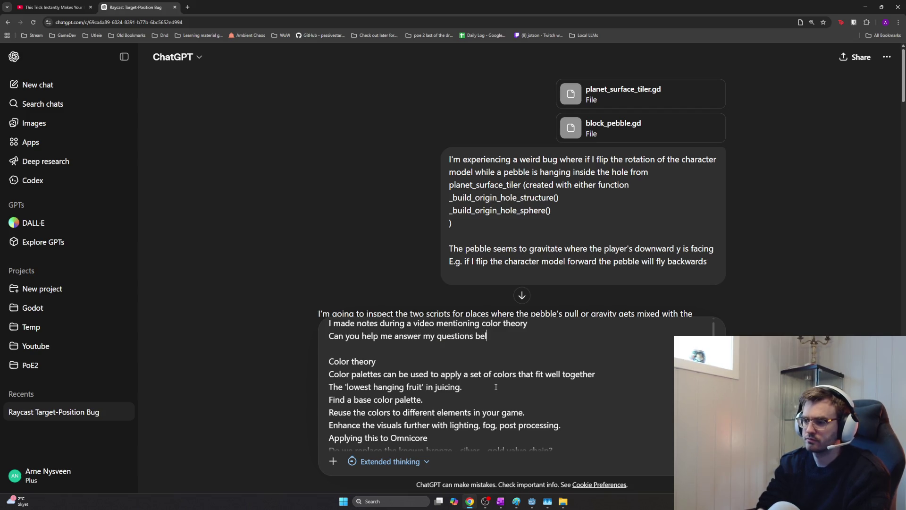
key(Return)
text(And )
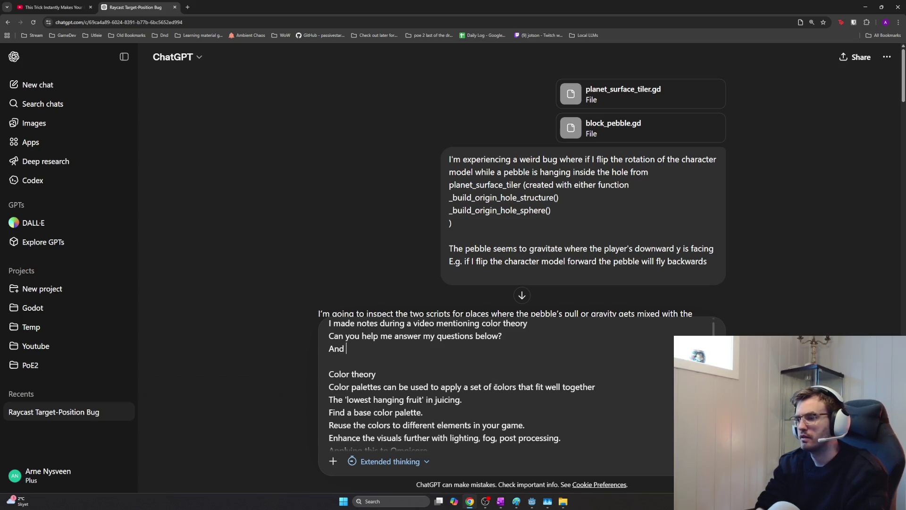
text(talk a little abo)
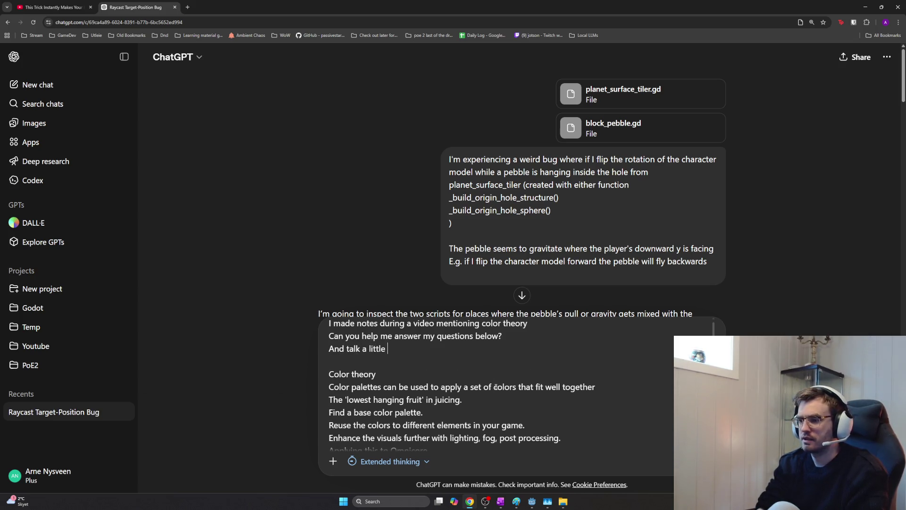
text(ut)
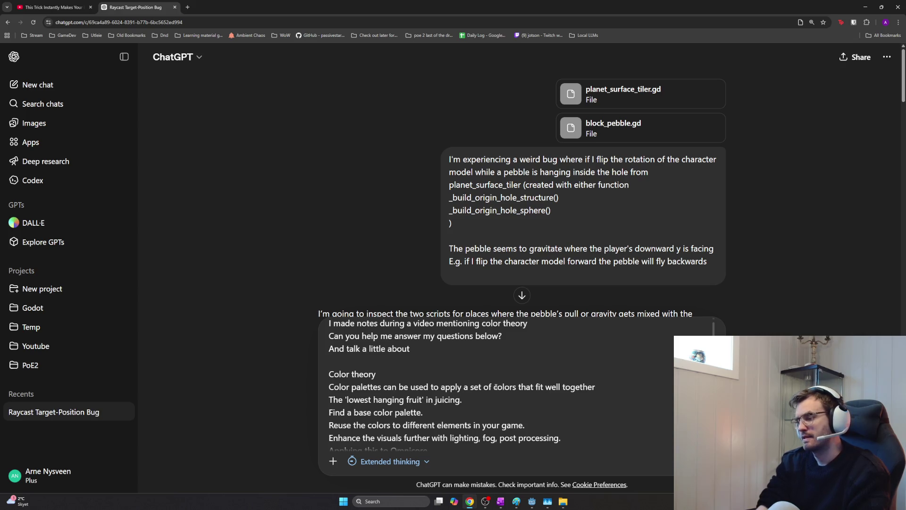
text( how to effectively)
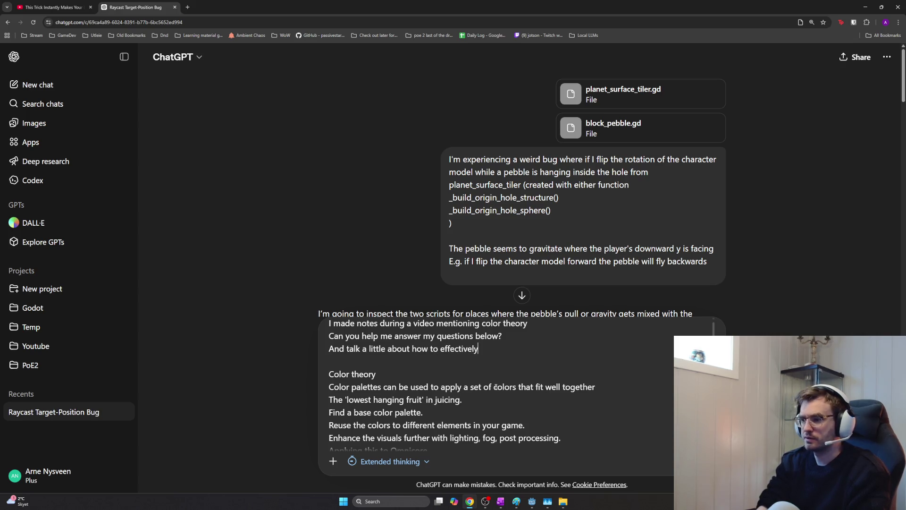
text(color theory )
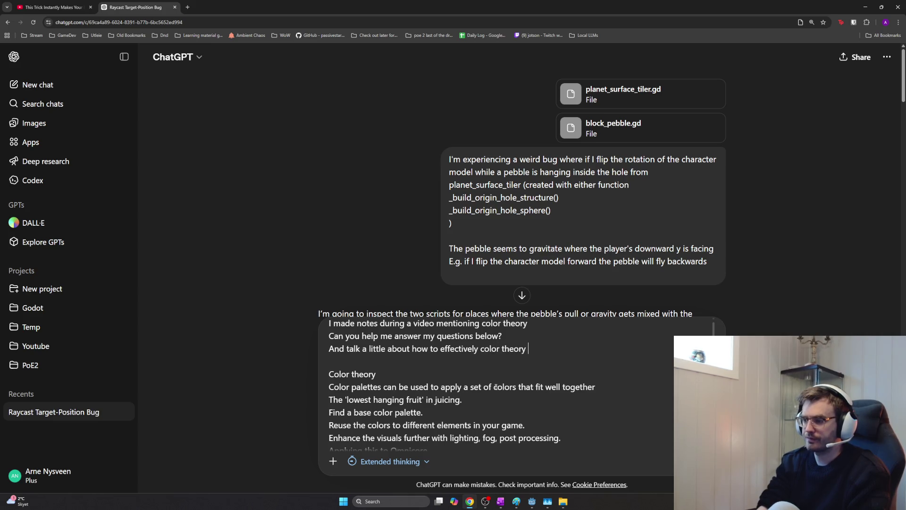
text( a game lik emore)
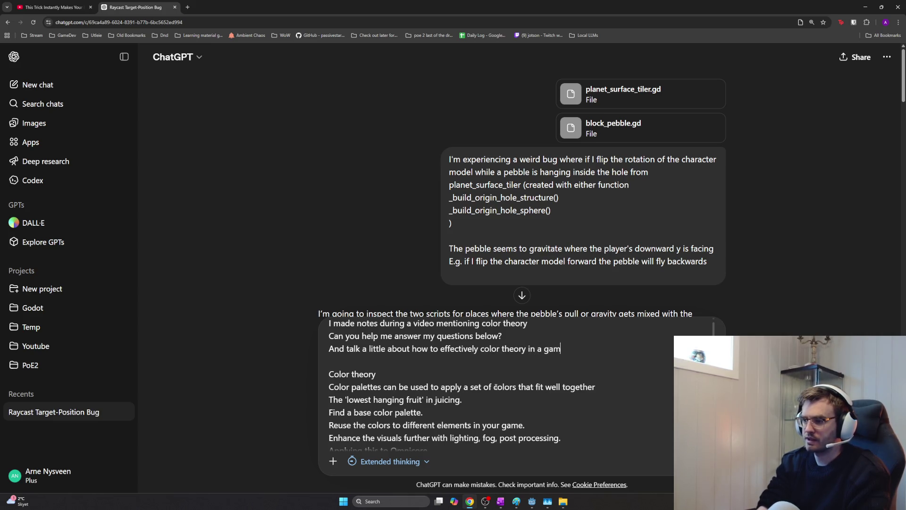
key(BackSpace)
key(BackSpace)
key(BackSpace)
key(BackSpace)
key(BackSpace)
key(BackSpace)
text(e mine)
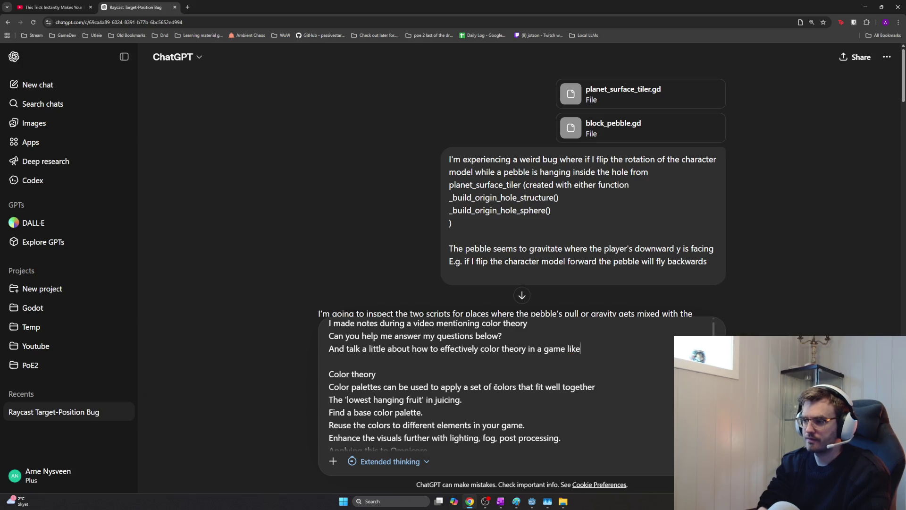
key(Return)
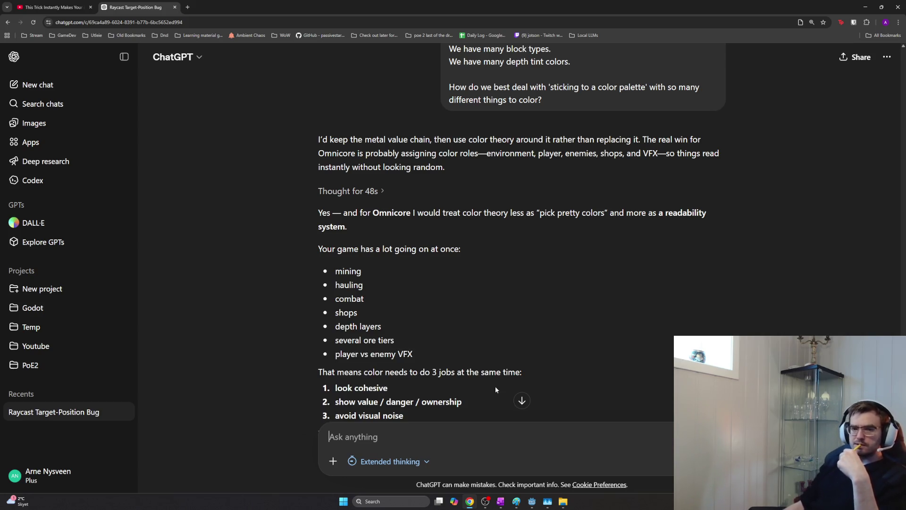
scroll(391, 200, down, 4)
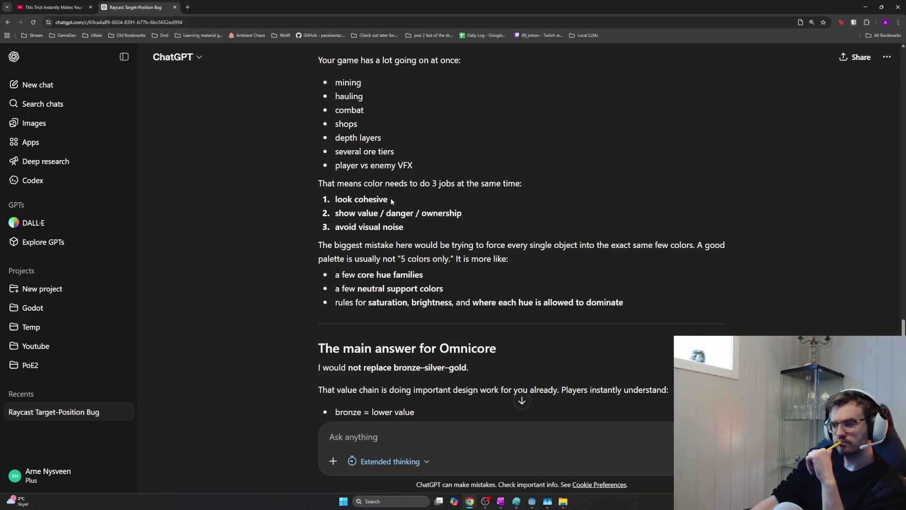
drag(334, 199, 386, 199)
triple_click(390, 198)
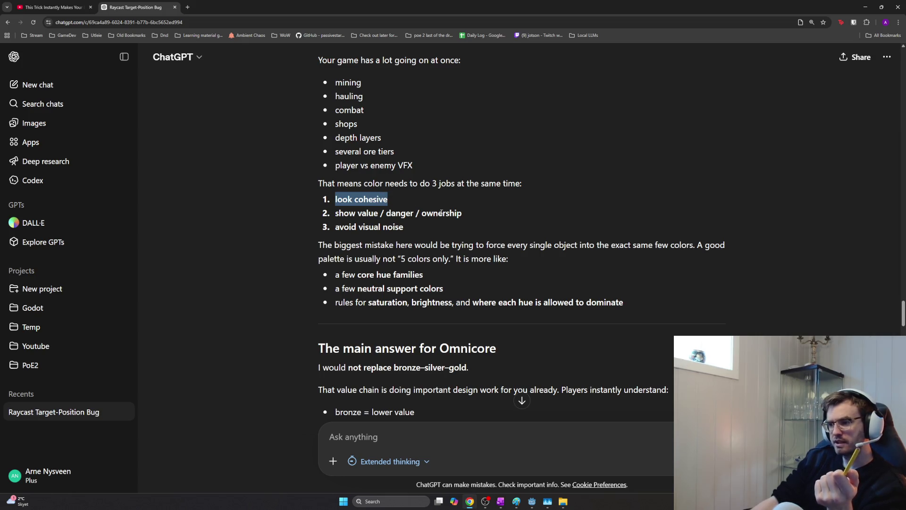
drag(335, 213, 462, 214)
drag(336, 213, 454, 223)
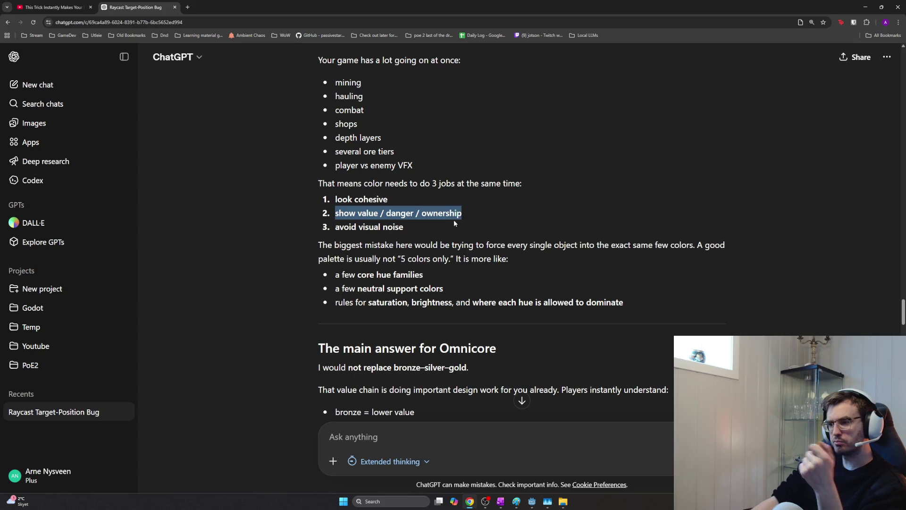
click(461, 215)
drag(335, 213, 453, 216)
click(454, 218)
triple_click(462, 213)
click(462, 213)
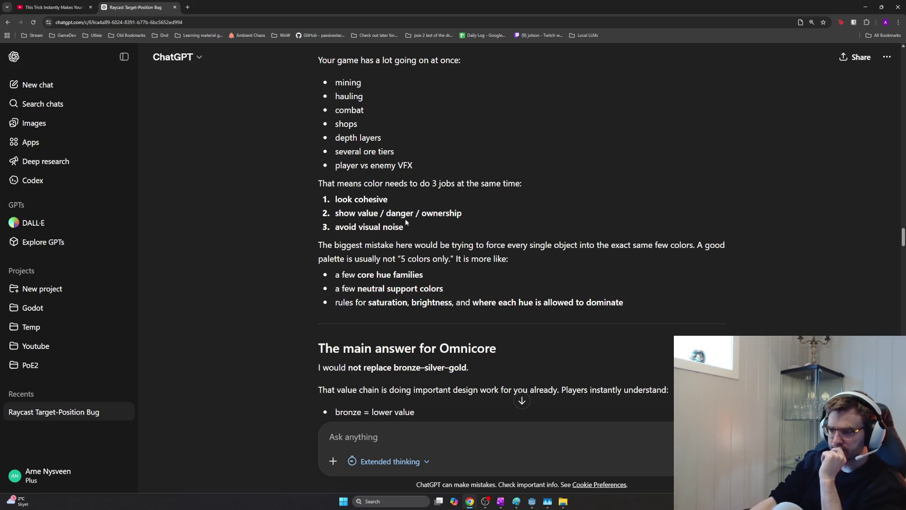
Step: Mark the reply's points on forcing objects into few colors and saturation, brightness and dominance rules
scroll(407, 222, down, 1)
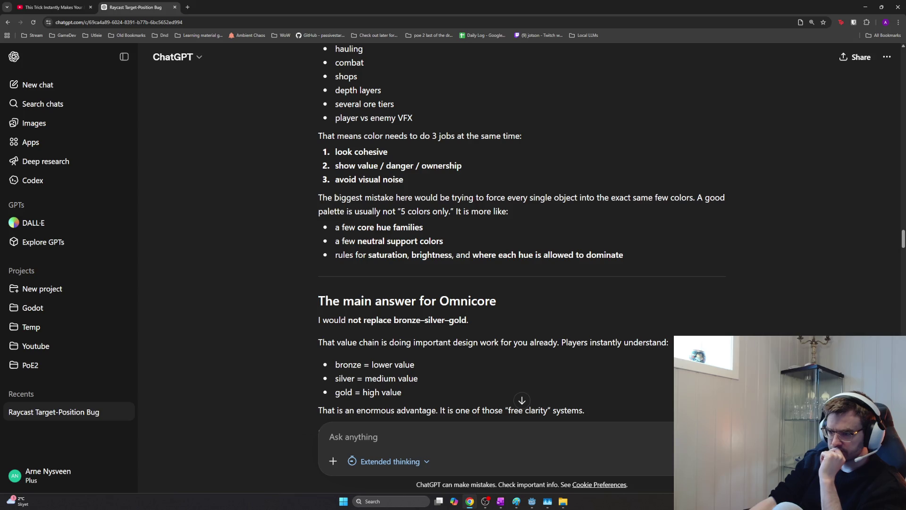
drag(315, 198, 557, 209)
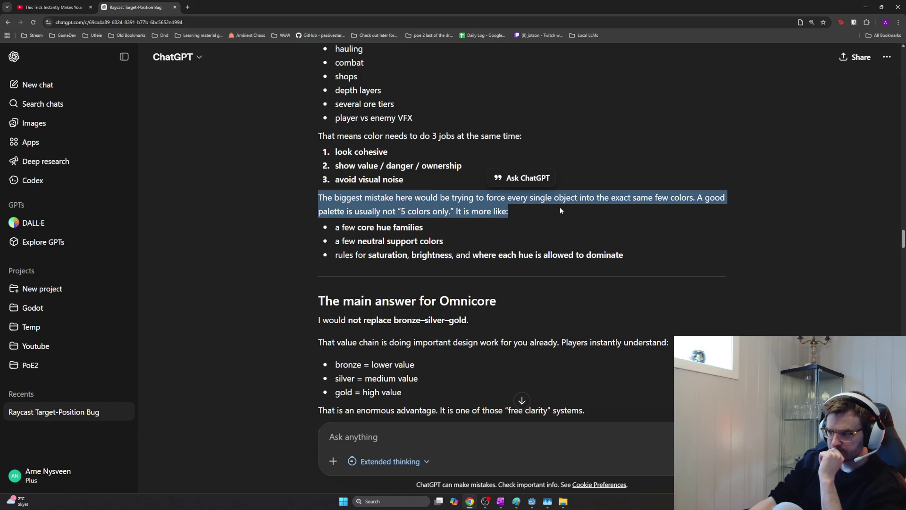
click(560, 207)
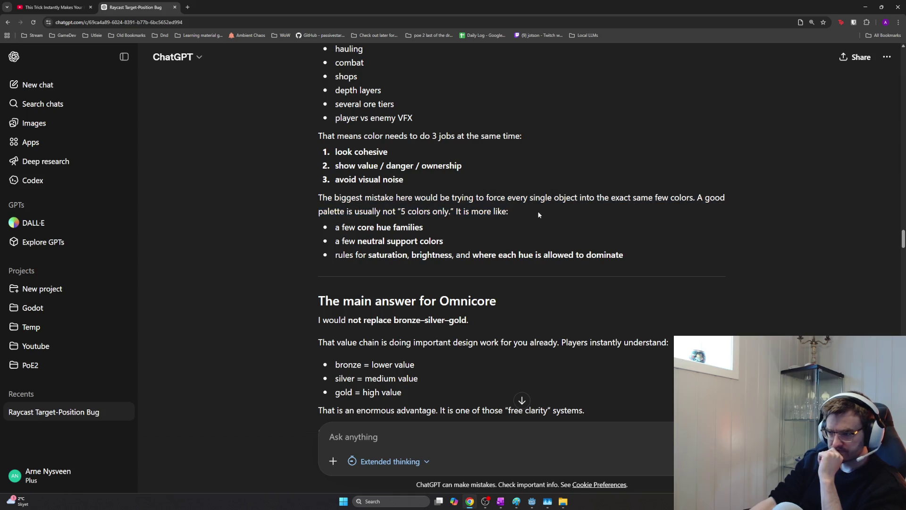
scroll(507, 215, down, 1)
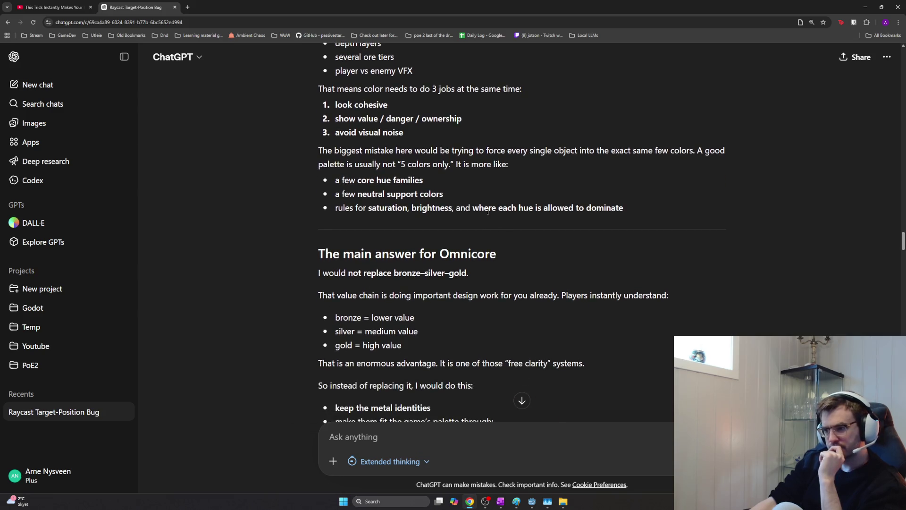
mouse_move(481, 194)
mouse_down()
mouse_move(334, 194)
mouse_move(623, 207)
mouse_up()
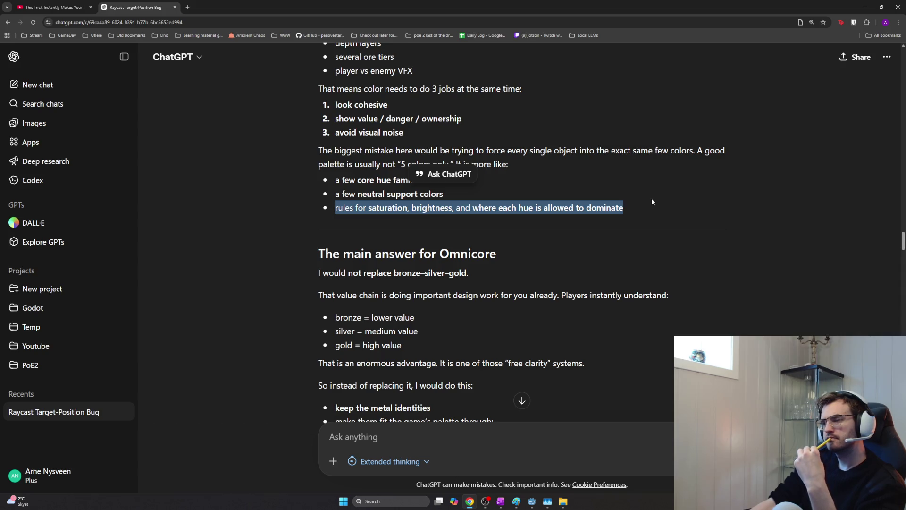
click(643, 204)
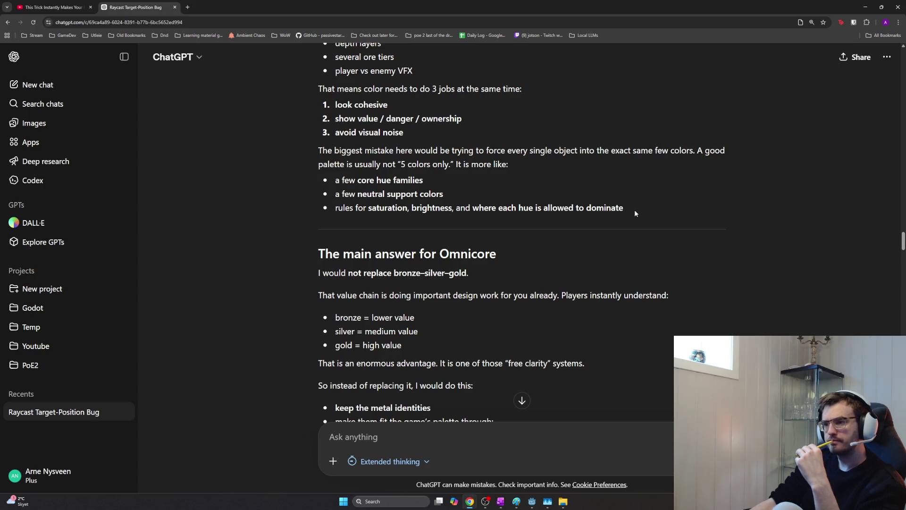
Step: Scroll further through the reply and mark the advice to harmonize the ore colors
scroll(613, 239, down, 2)
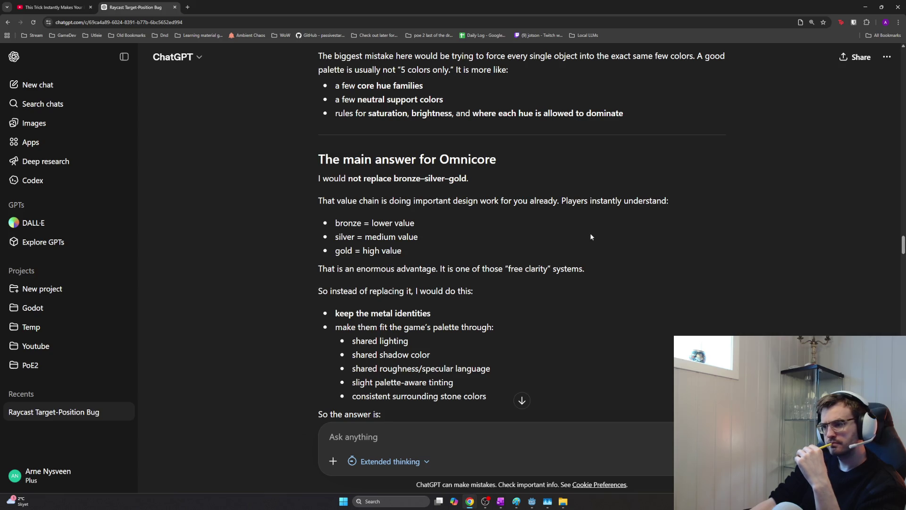
scroll(590, 233, down, 1)
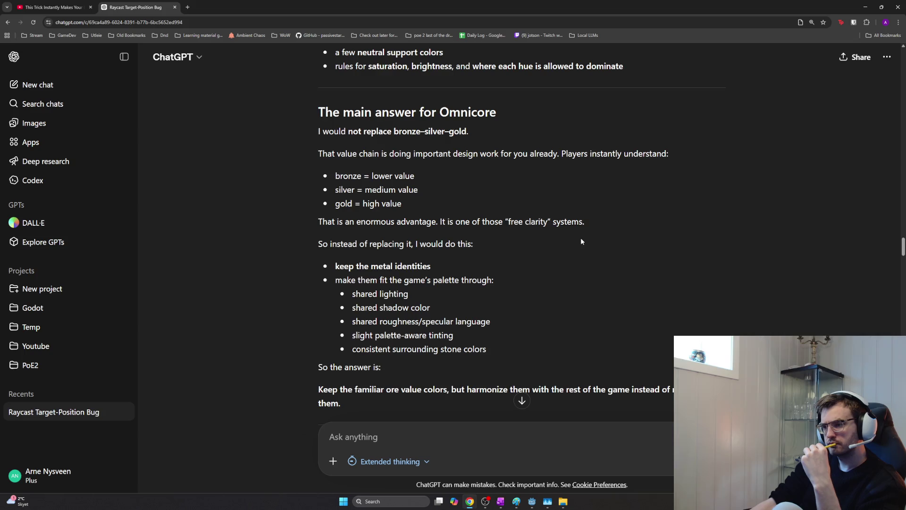
scroll(581, 241, down, 1)
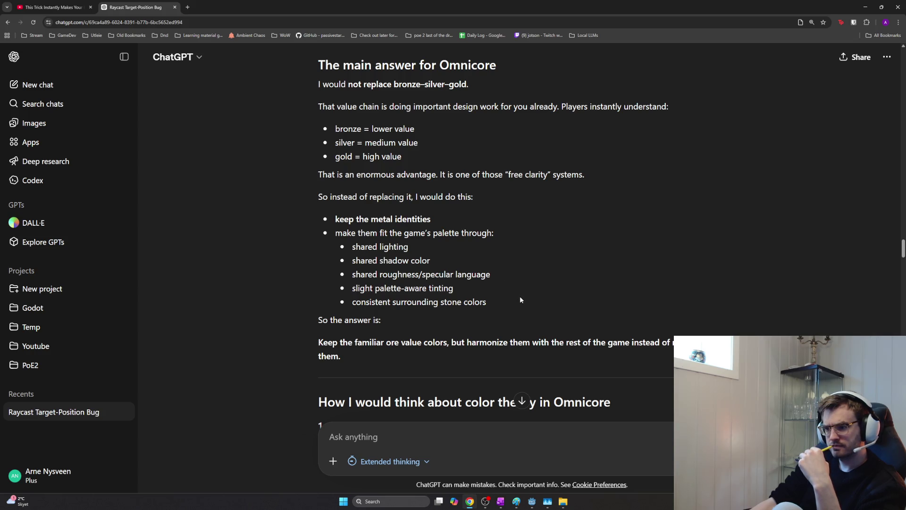
scroll(520, 297, down, 2)
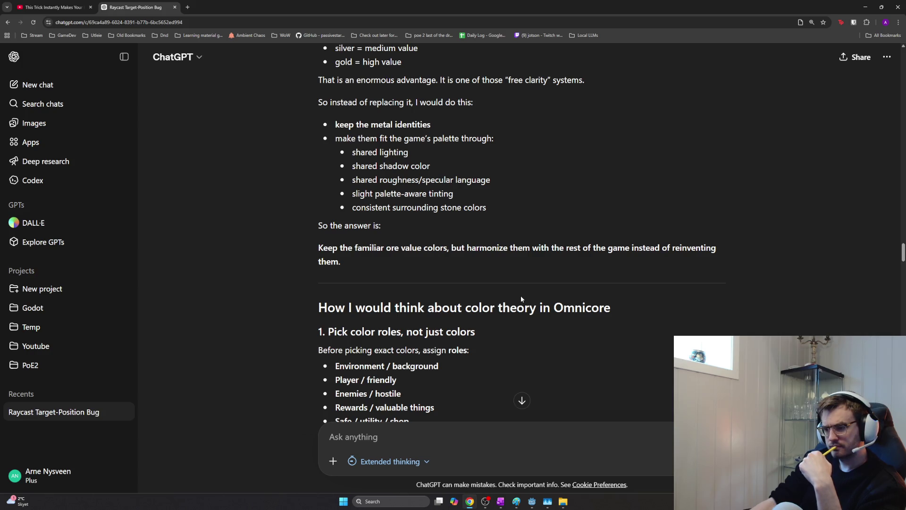
drag(449, 250, 496, 265)
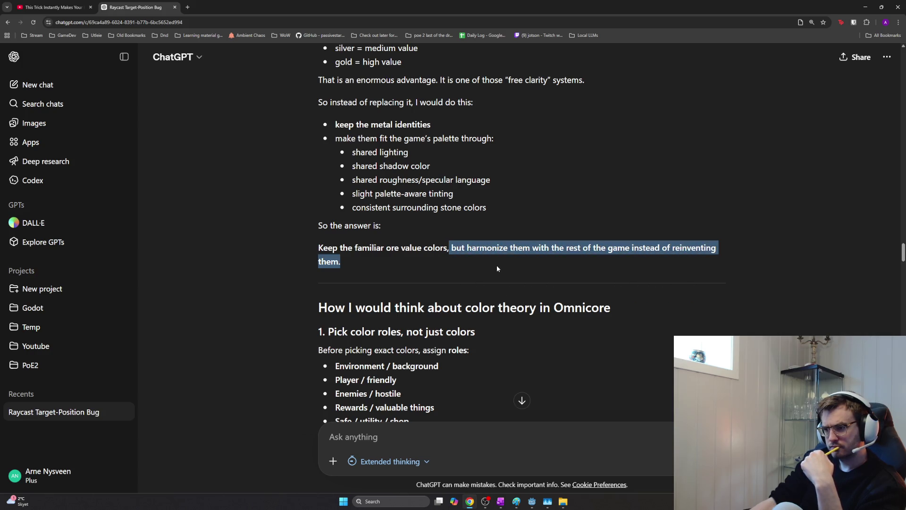
click(519, 262)
scroll(516, 268, down, 2)
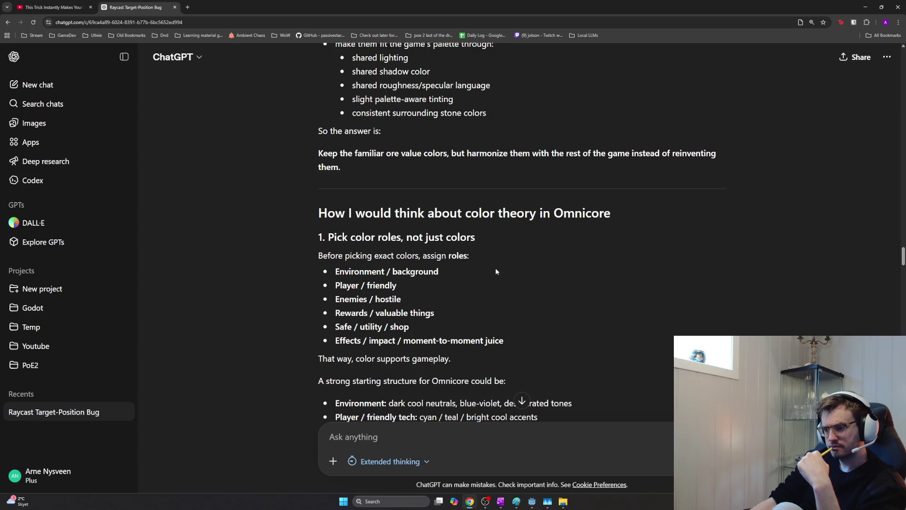
scroll(489, 270, down, 1)
Step: Mark the Player/friendly, Enemies/hostile and Safe/utility/shop color roles and the starting structure line
drag(397, 239, 329, 235)
drag(410, 250, 326, 252)
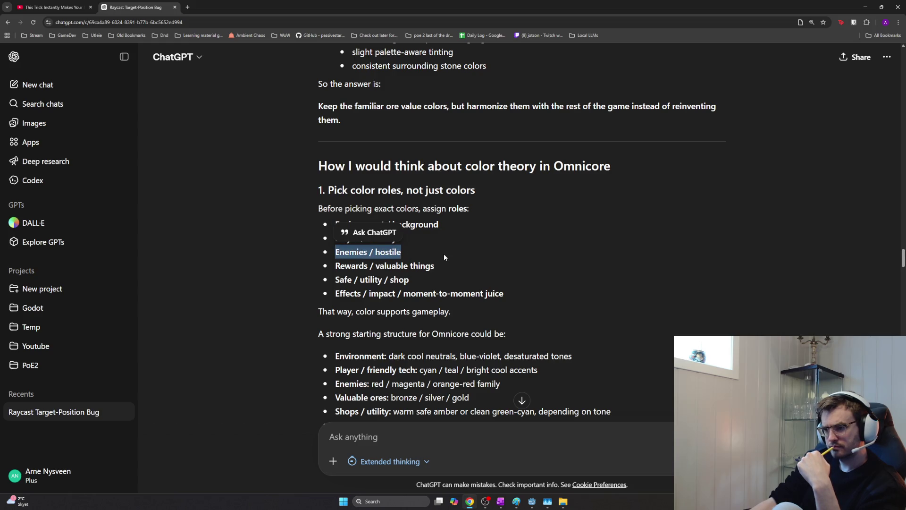
click(455, 259)
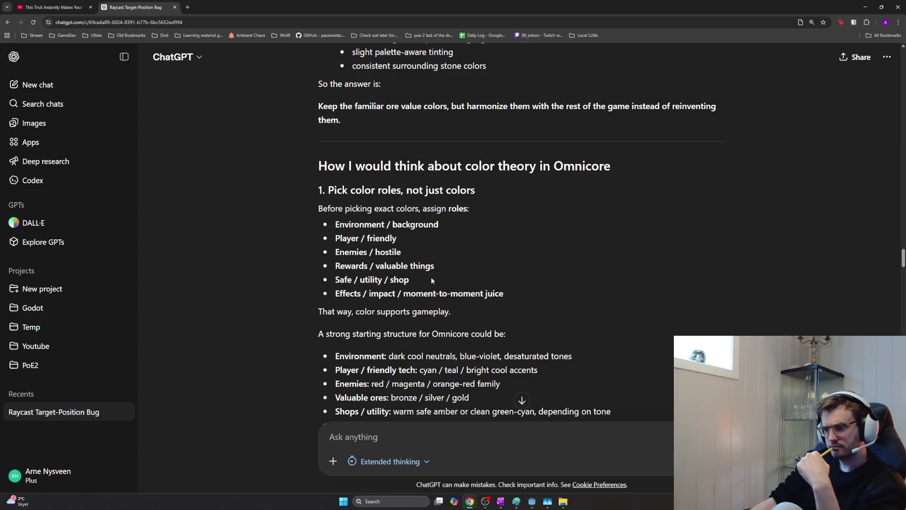
drag(435, 280, 331, 280)
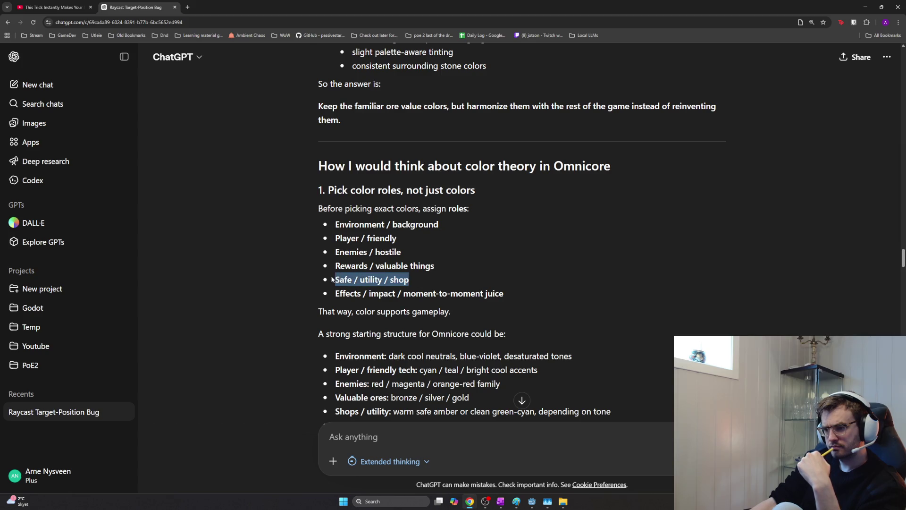
click(463, 309)
drag(463, 310, 305, 304)
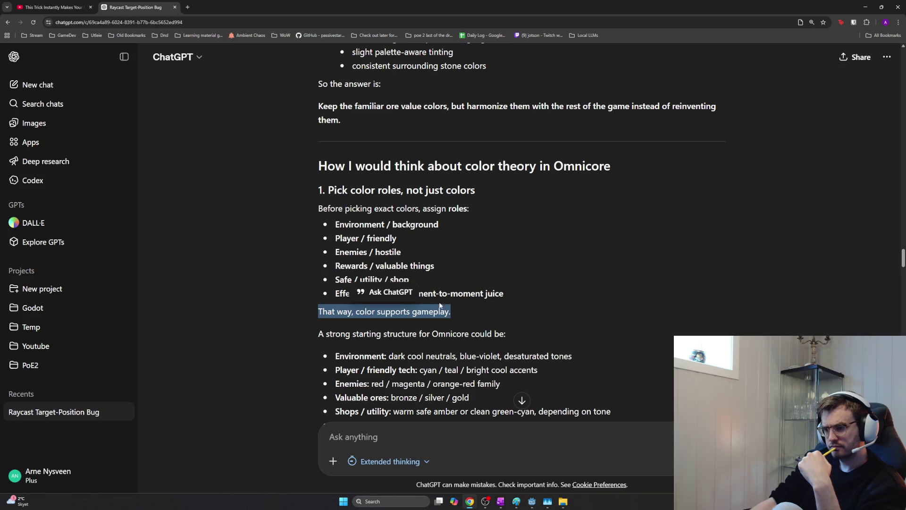
scroll(519, 303, down, 1)
drag(544, 286, 309, 279)
scroll(563, 300, down, 1)
drag(572, 262, 350, 263)
click(571, 262)
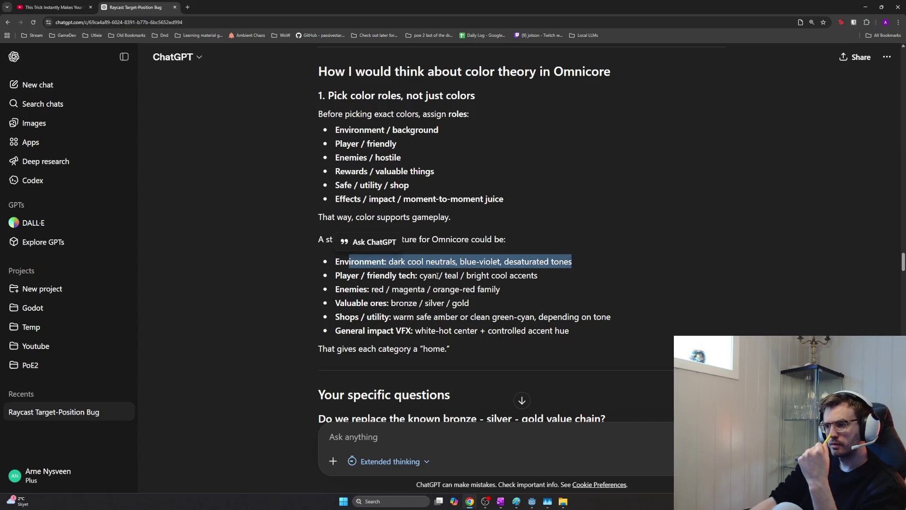
drag(419, 276, 542, 279)
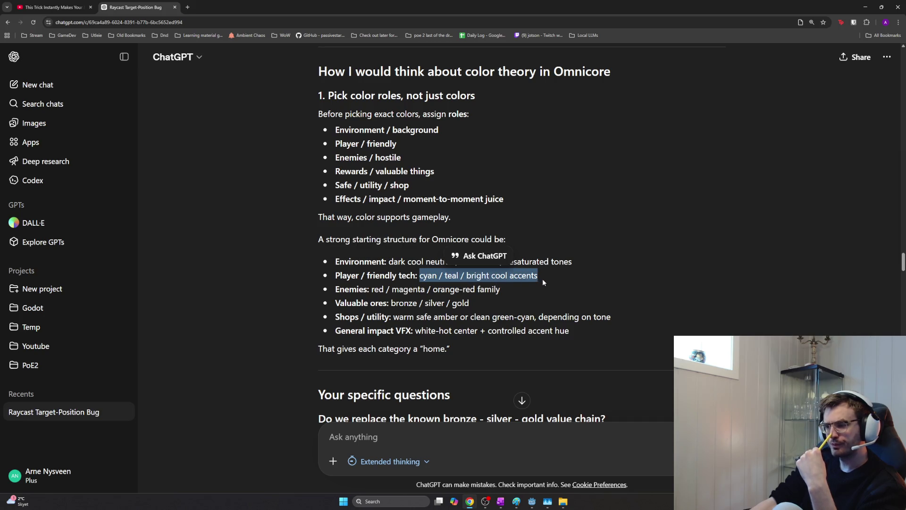
click(506, 292)
drag(374, 290, 500, 292)
double_click(489, 289)
click(375, 288)
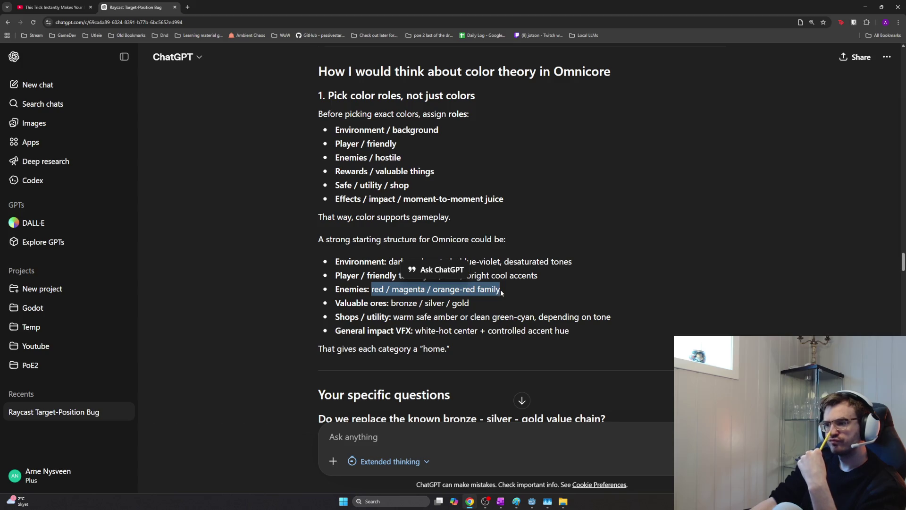
click(500, 292)
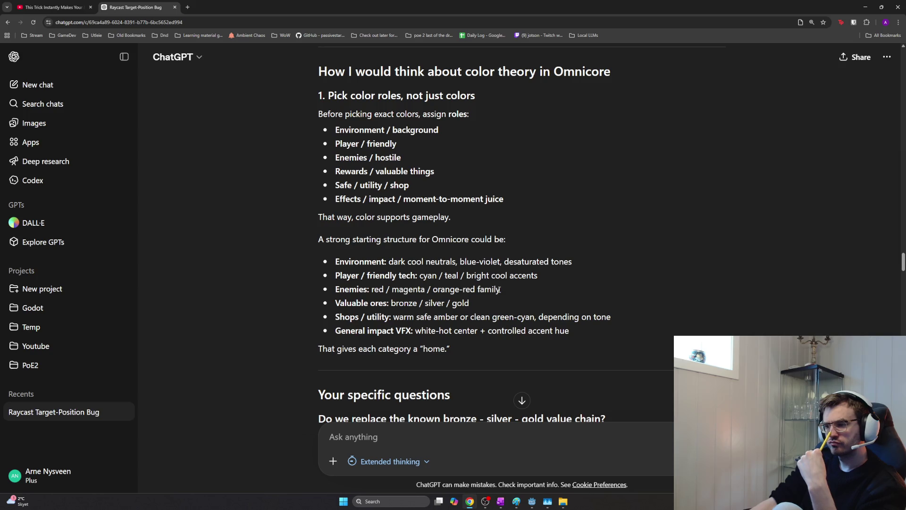
drag(474, 305, 392, 304)
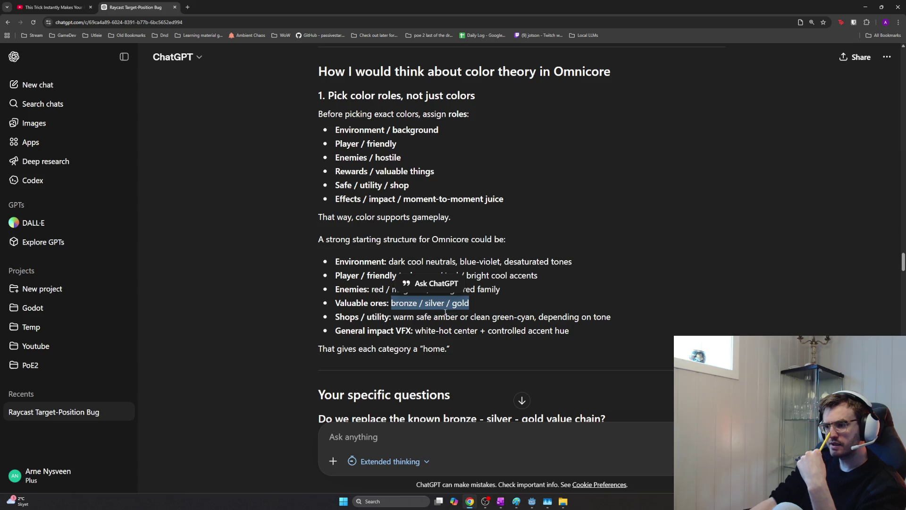
drag(393, 317, 620, 318)
click(620, 317)
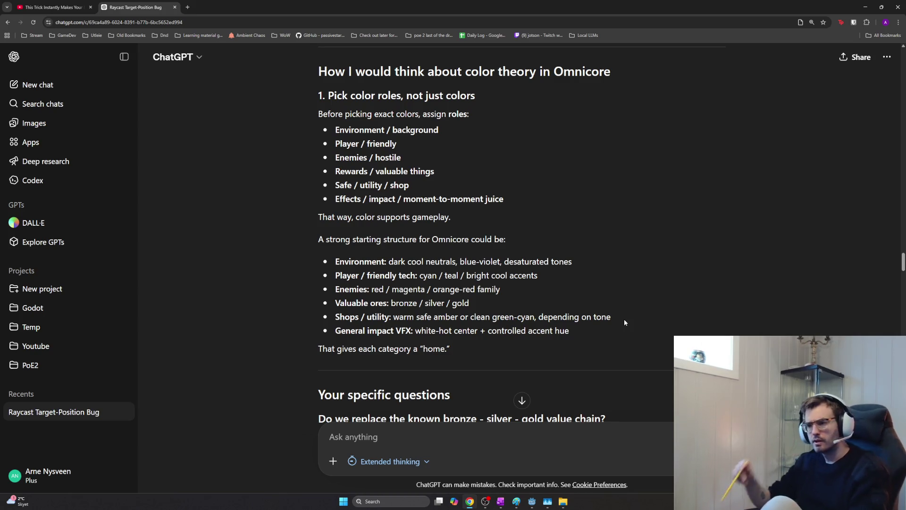
Step: Glance at the word 'palettes' in the OneNote notes, then return to the ChatGPT conversation
key(alt+Tab)
key(alt+Tab)
key(alt+Tab)
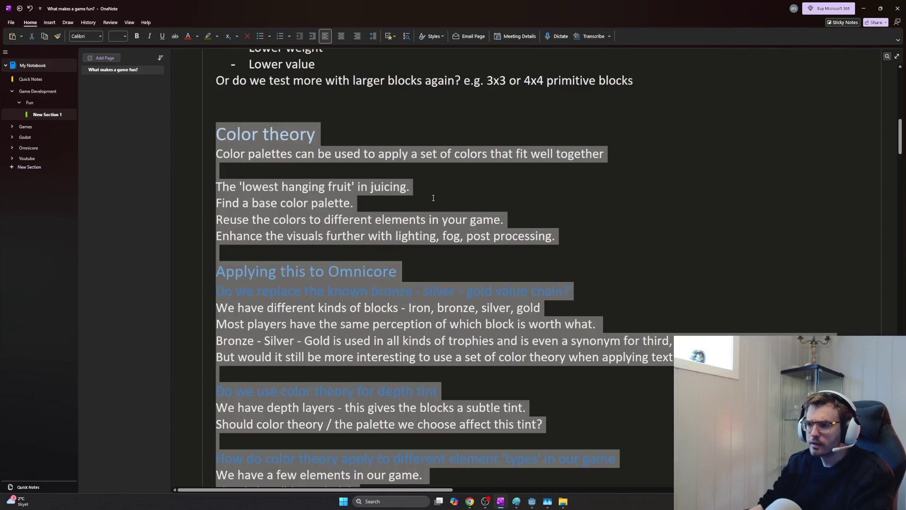
drag(255, 156, 297, 161)
key(alt+Tab)
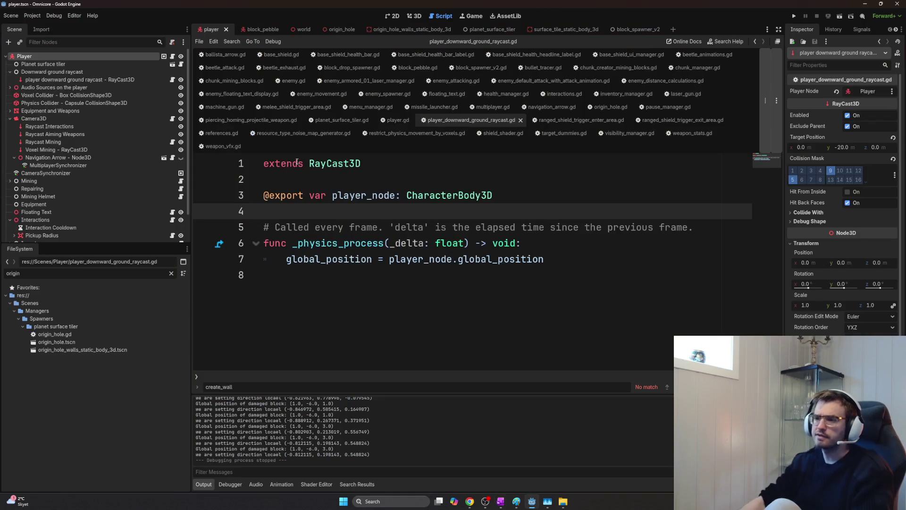
key(alt+Tab)
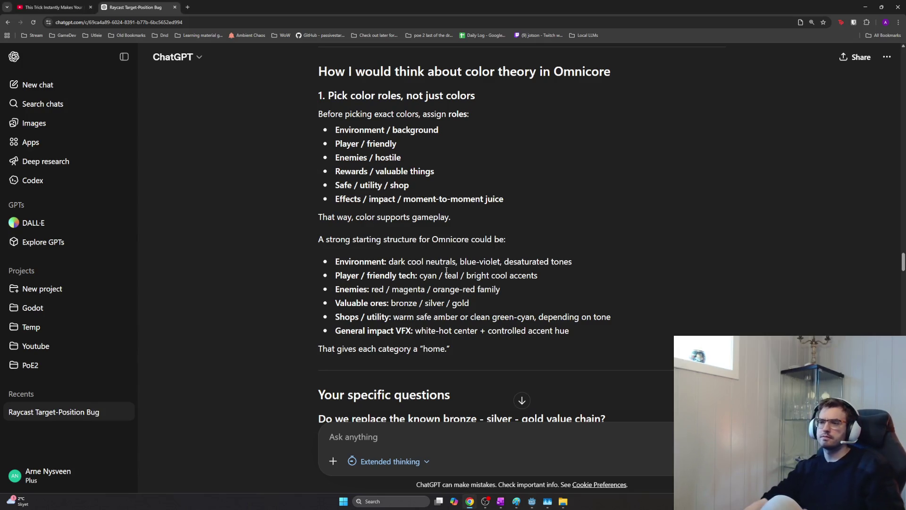
Step: Reselect the Safe/utility/shop and Effects/impact/moment-to-moment juice color roles in the reply
triple_click(428, 187)
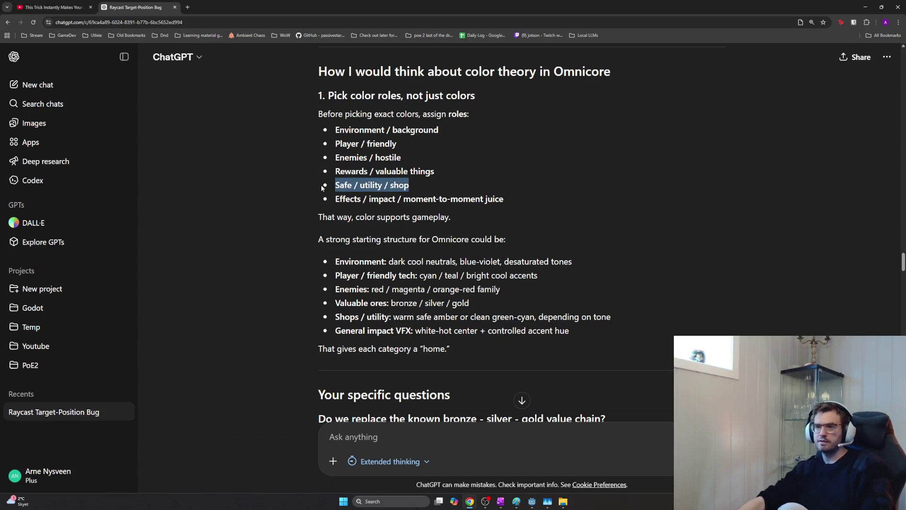
mouse_move(539, 202)
mouse_down()
mouse_move(488, 196)
mouse_move(506, 208)
mouse_up()
click(531, 200)
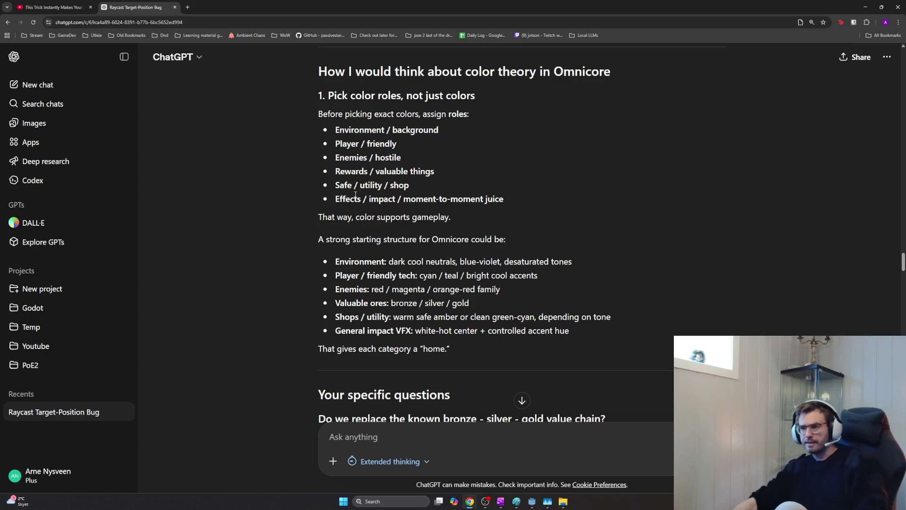
mouse_move(334, 200)
mouse_down()
mouse_move(503, 207)
mouse_move(509, 199)
mouse_up()
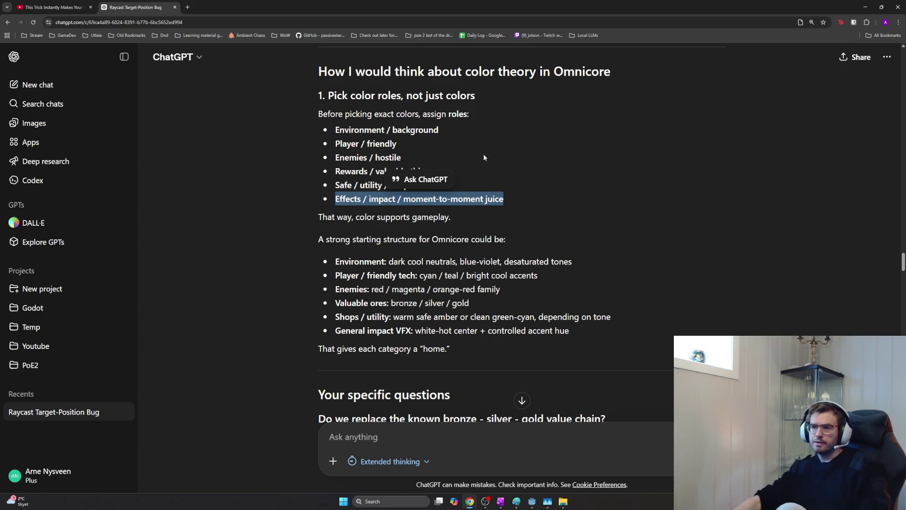
click(364, 199)
drag(333, 201, 404, 199)
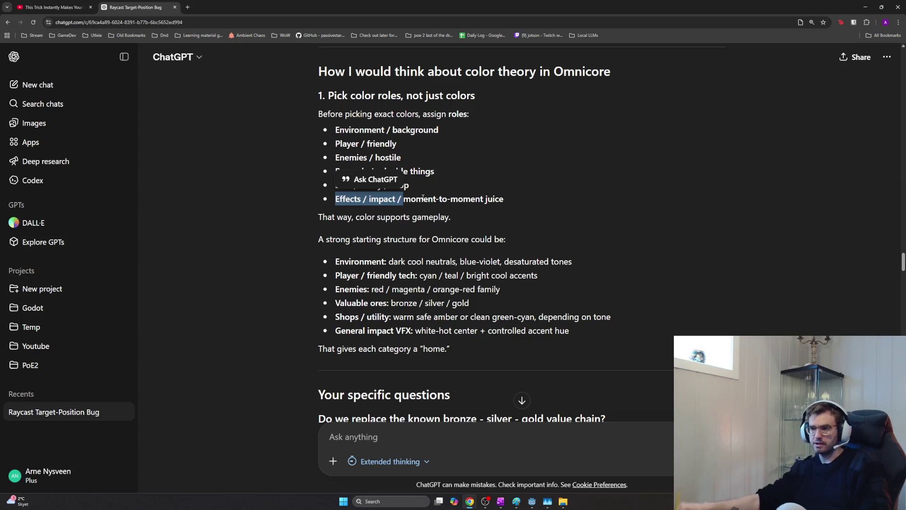
click(329, 185)
drag(333, 199, 525, 201)
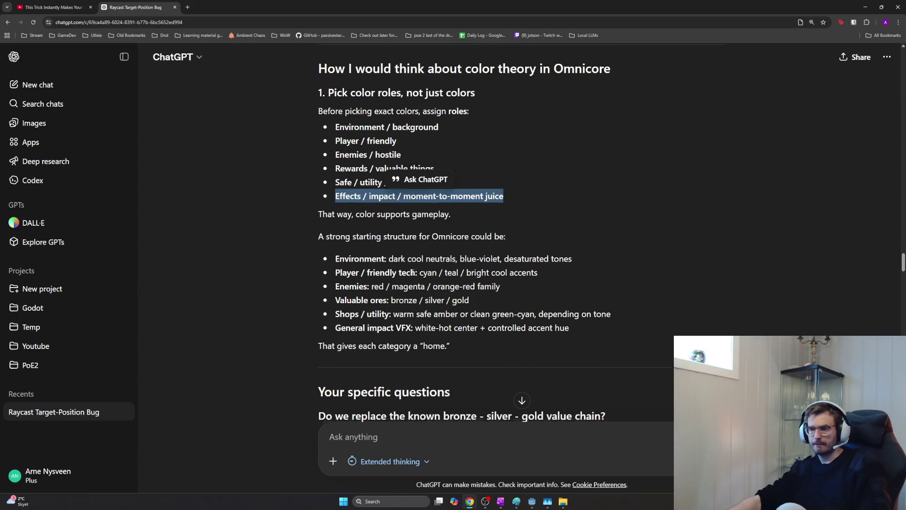
scroll(403, 239, down, 1)
click(314, 196)
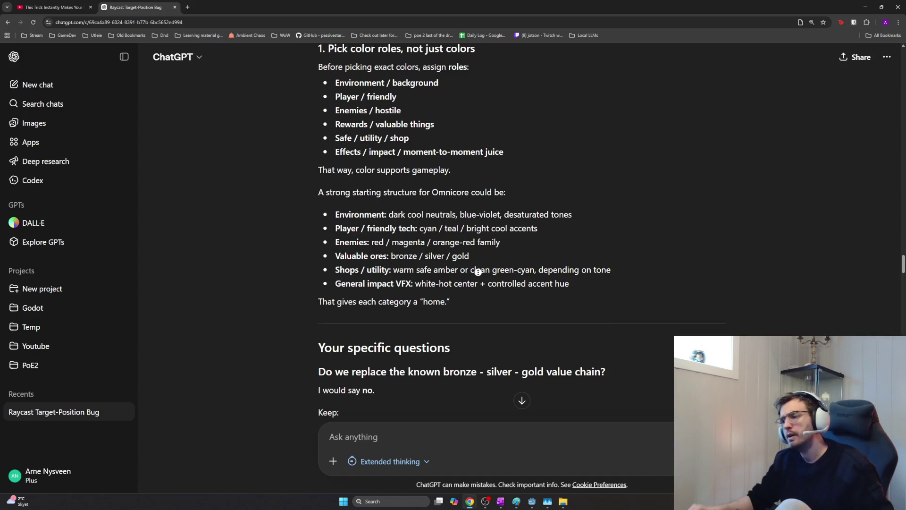
scroll(512, 281, down, 1)
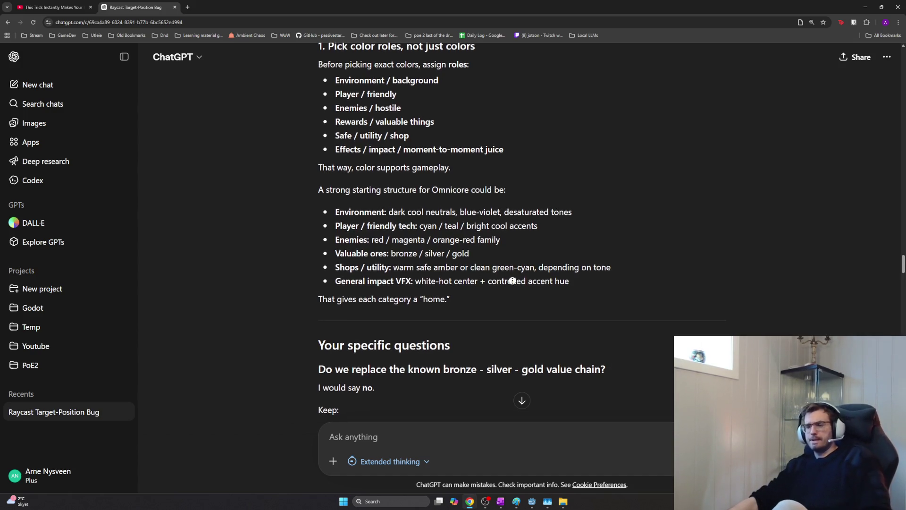
Step: Reread the color roles list, from Environment through Effects/impact/moment-to-moment juice
scroll(486, 287, down, 1)
scroll(485, 287, down, 1)
scroll(500, 275, up, 3)
drag(319, 144, 522, 212)
click(523, 245)
mouse_move(522, 250)
mouse_down()
mouse_move(334, 222)
mouse_move(333, 179)
mouse_move(544, 235)
mouse_up()
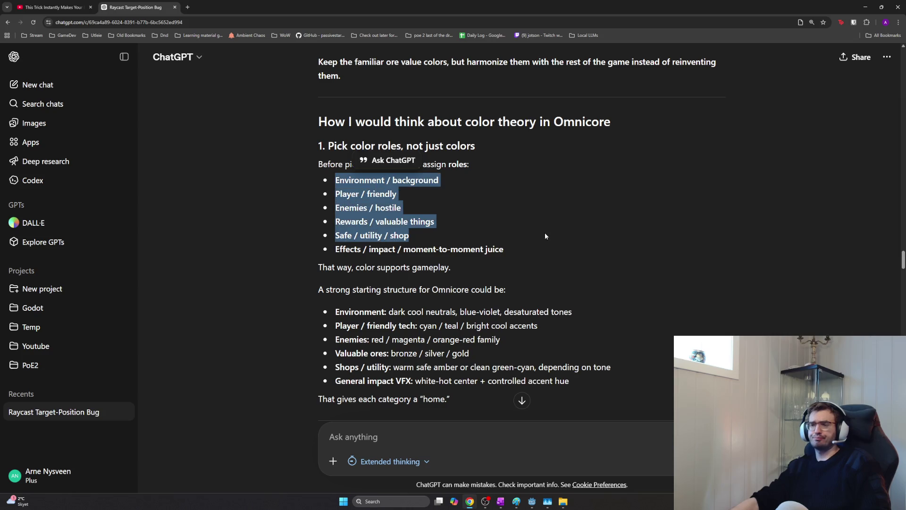
click(545, 235)
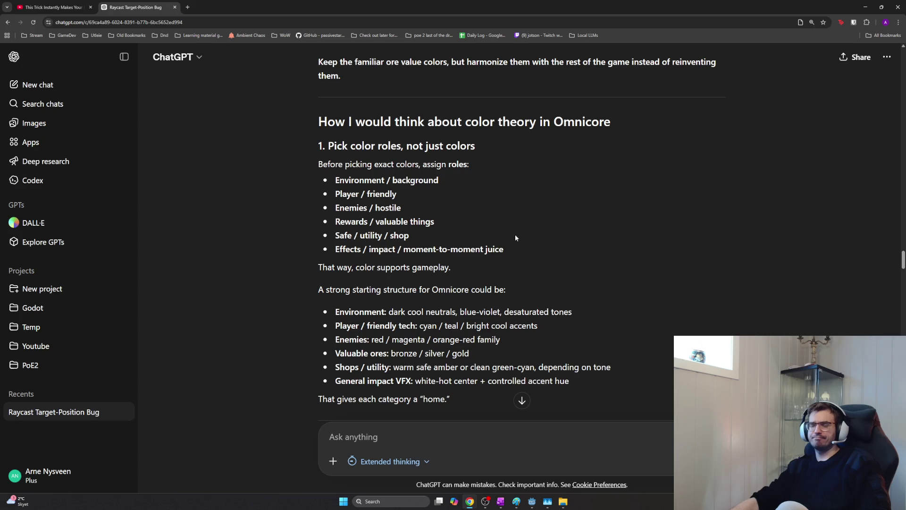
drag(515, 251, 334, 250)
Step: Scroll back through the reply and select the starting palette list
scroll(548, 293, up, 7)
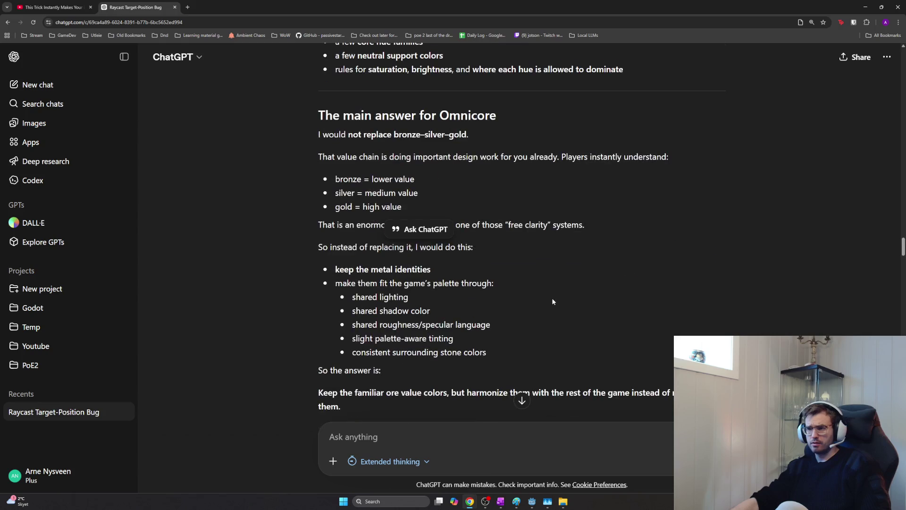
scroll(553, 301, up, 1)
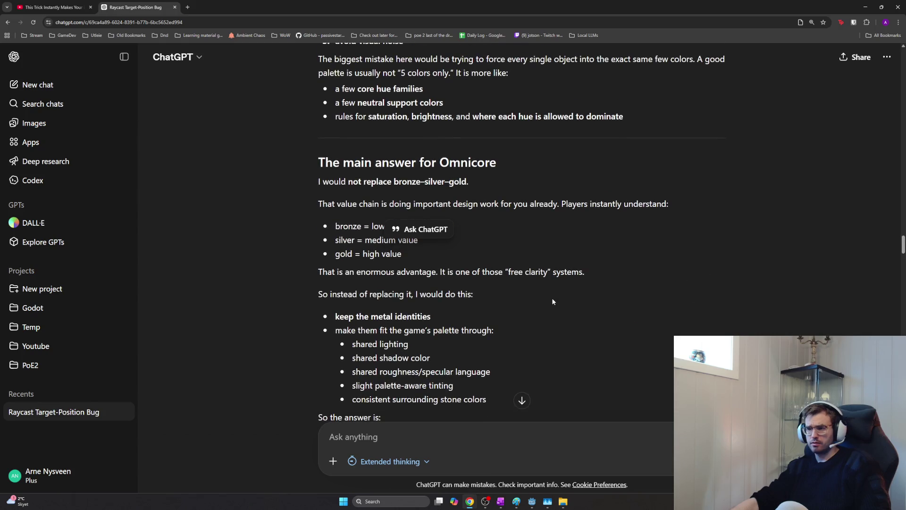
scroll(553, 301, up, 2)
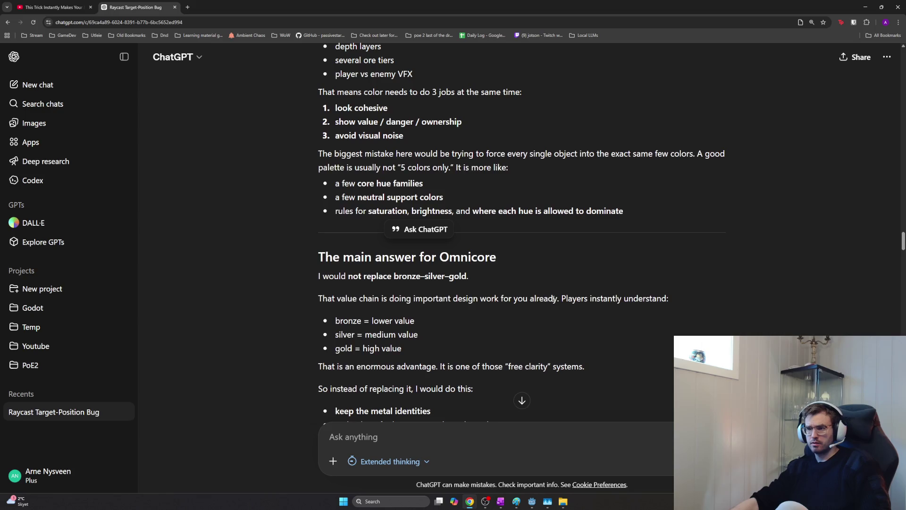
scroll(554, 300, up, 6)
scroll(553, 298, down, 10)
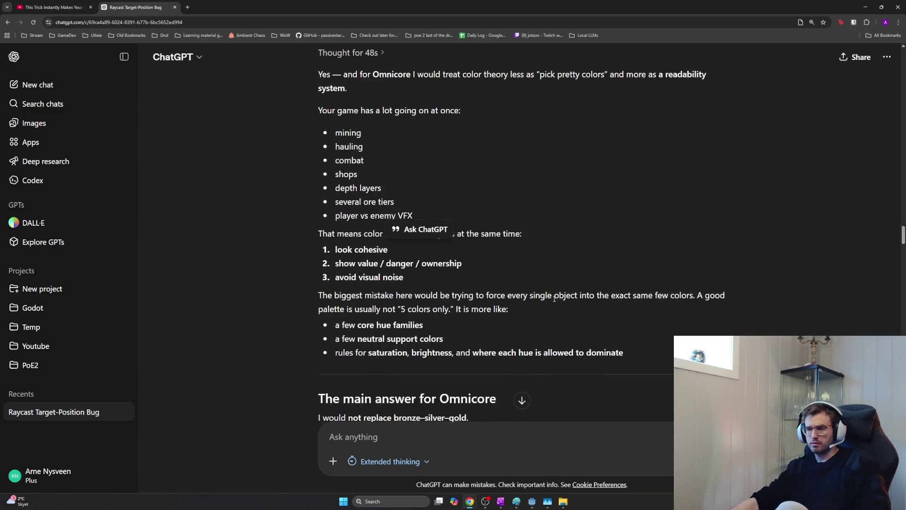
scroll(554, 300, down, 6)
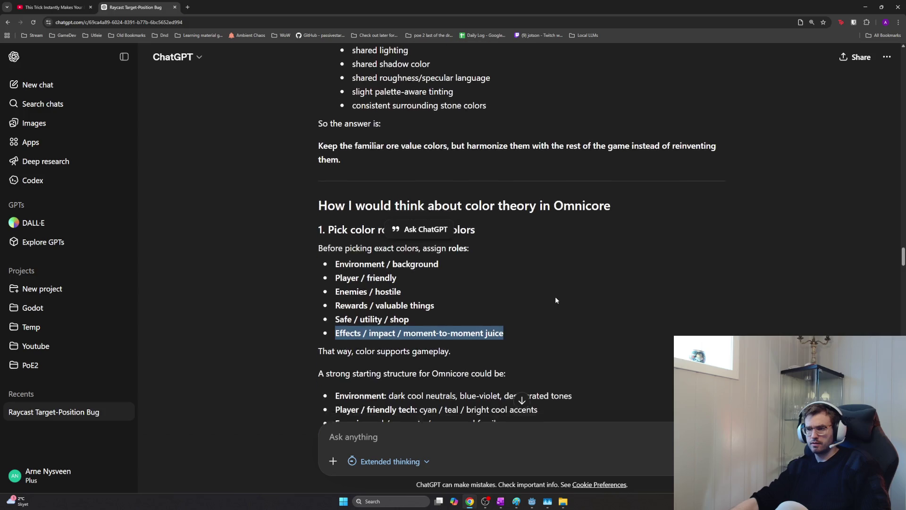
scroll(551, 288, down, 3)
mouse_move(569, 286)
mouse_down()
mouse_move(412, 285)
mouse_move(618, 282)
mouse_move(377, 271)
mouse_move(415, 272)
mouse_move(419, 259)
mouse_move(350, 231)
mouse_move(336, 216)
mouse_up()
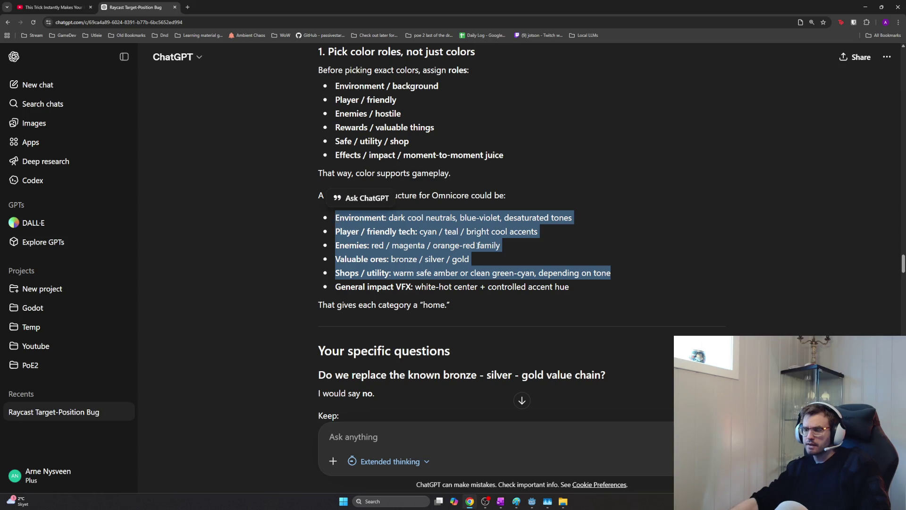
scroll(484, 250, down, 1)
click(502, 248)
Step: Review the advice to keep the bronze, silver and gold ore colours, then return to Godot
scroll(502, 250, down, 3)
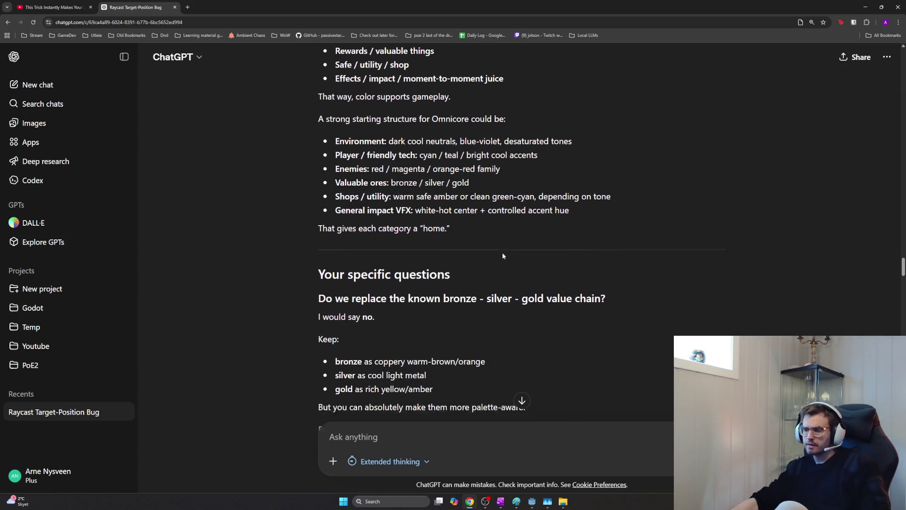
mouse_move(325, 248)
mouse_down()
mouse_move(534, 307)
mouse_move(344, 296)
mouse_move(490, 327)
mouse_up()
click(534, 306)
click(489, 328)
scroll(489, 328, down, 1)
drag(339, 278, 525, 301)
click(547, 304)
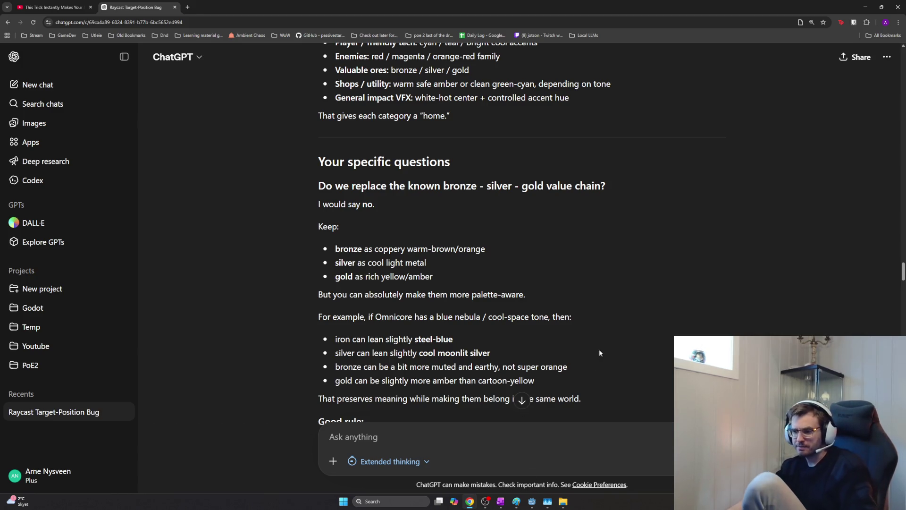
click(537, 502)
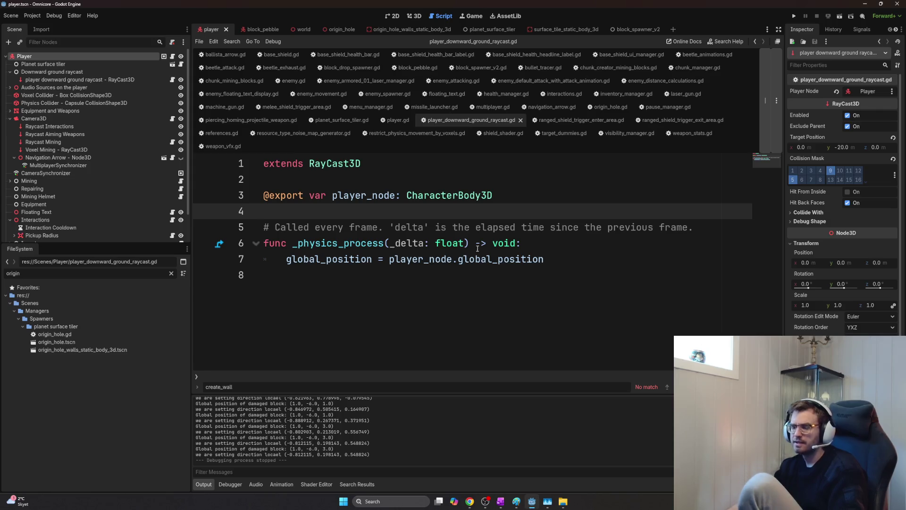
Step: Launch Omnicore as a local game session and buy five Pickaxe - Level upgrades
key(F5)
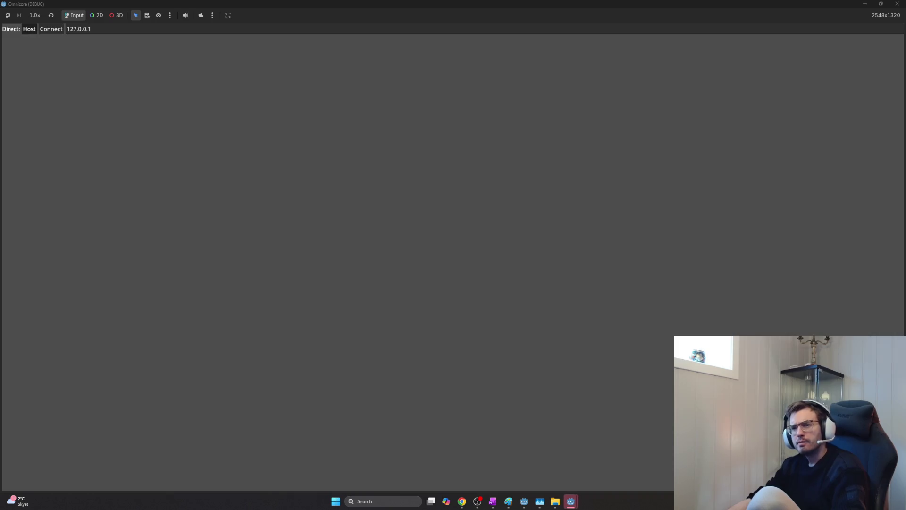
click(29, 29)
key(w)
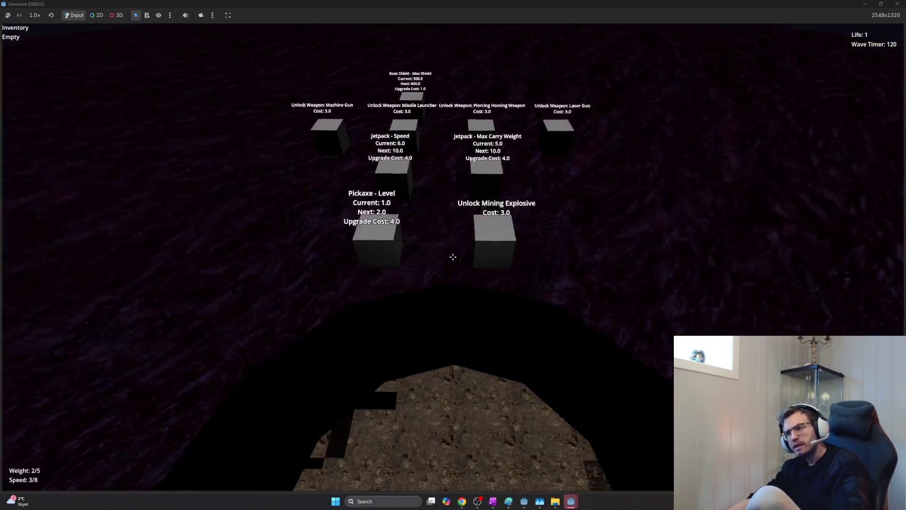
key(w)
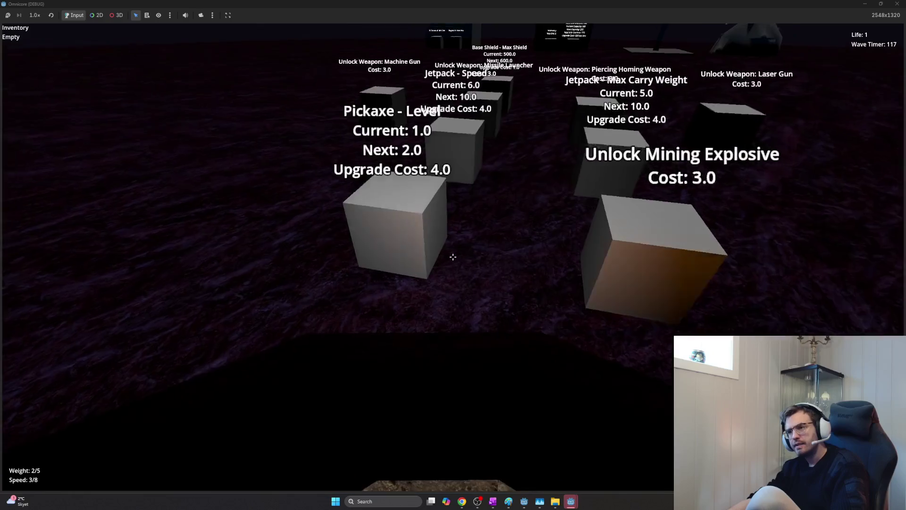
click(453, 257)
click(453, 257)
click(453, 257)
click(453, 256)
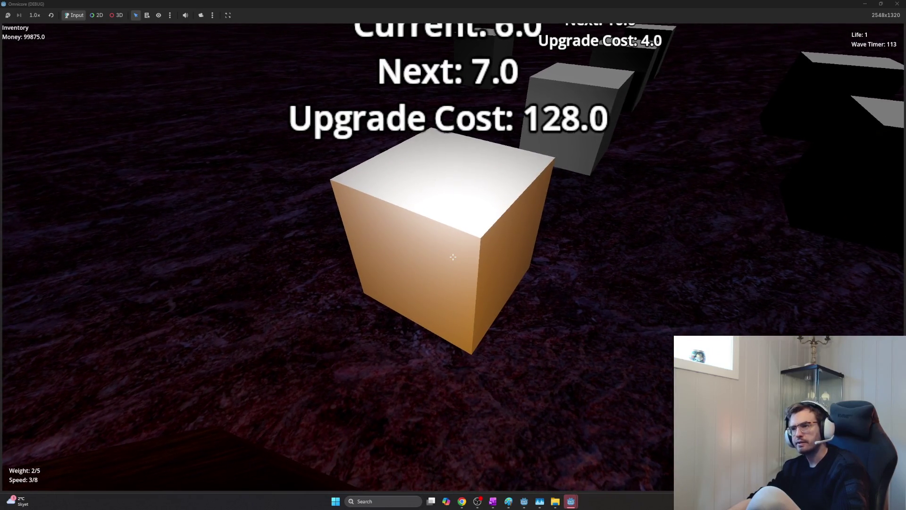
click(453, 257)
Step: Smash several rock blocks with the upgraded pickaxe, then relaunch the playtest with F5
key(w)
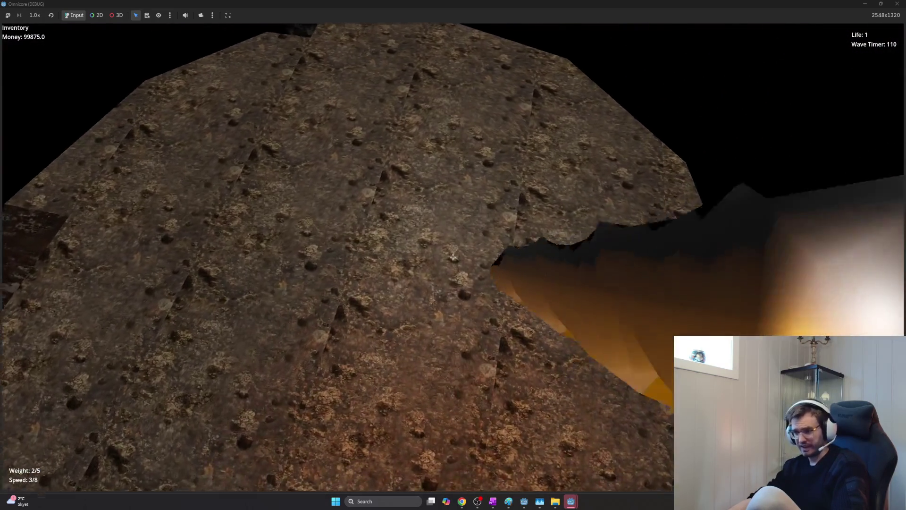
click(453, 257)
click(453, 257)
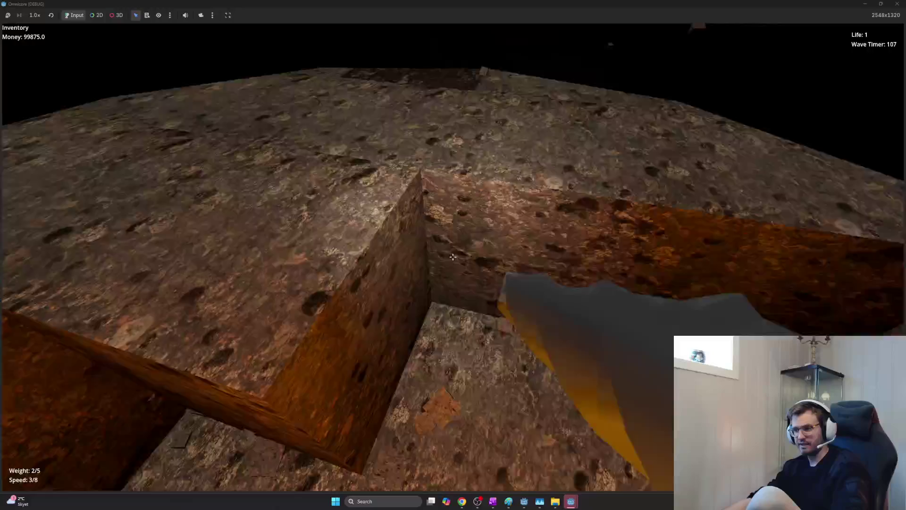
click(454, 256)
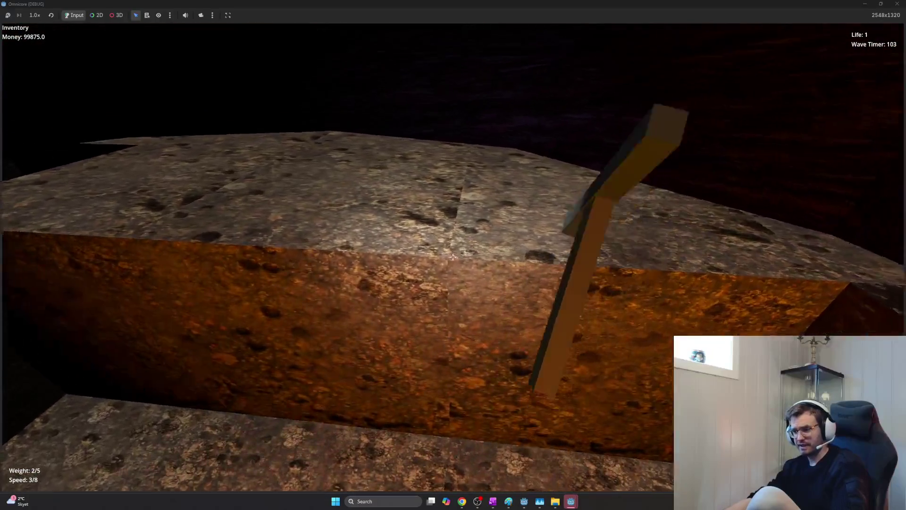
click(453, 257)
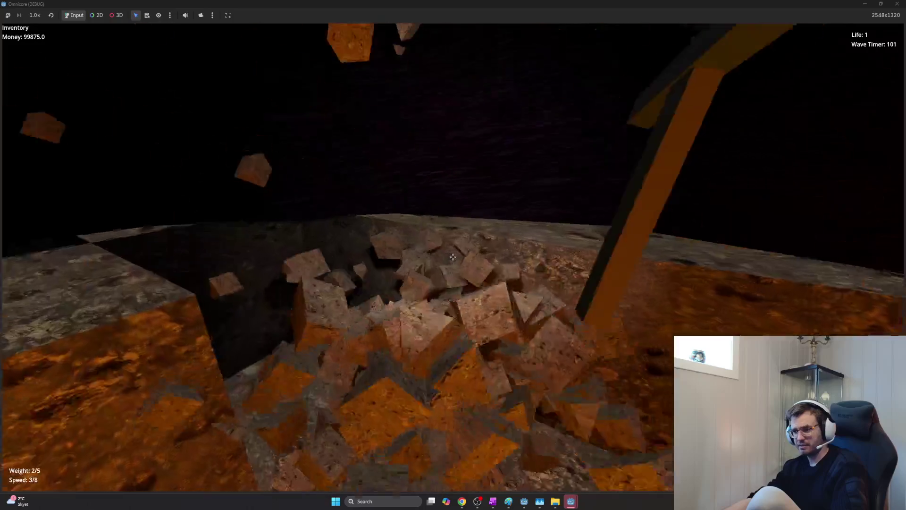
click(453, 257)
click(453, 257)
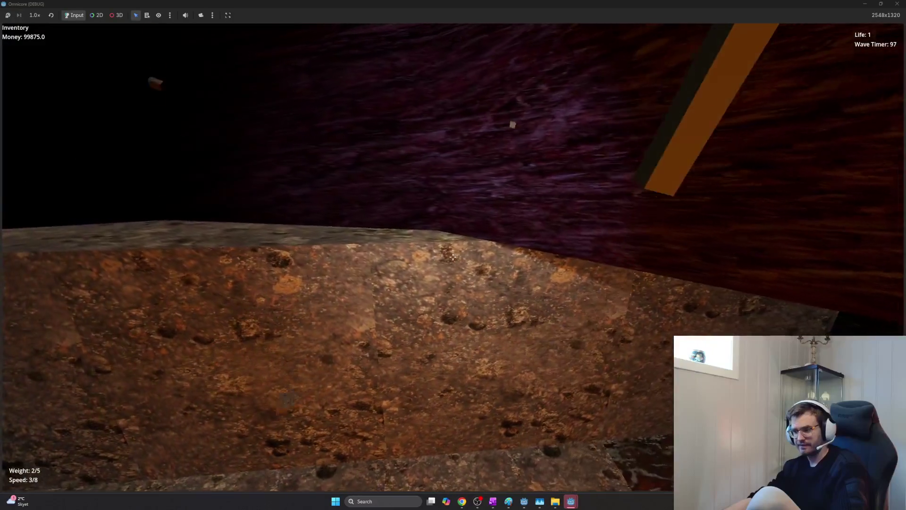
click(453, 257)
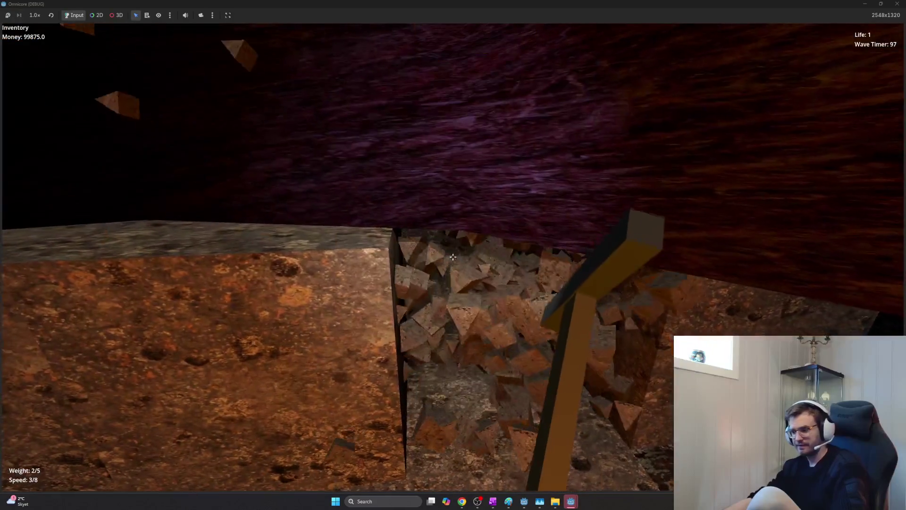
key(F5)
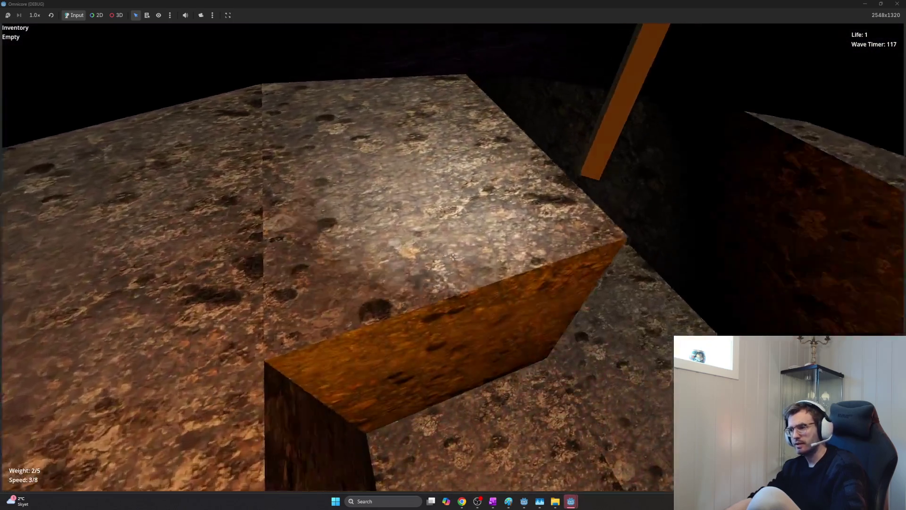
Step: Break through the tunnel's end wall to open the lit shaft
click(453, 256)
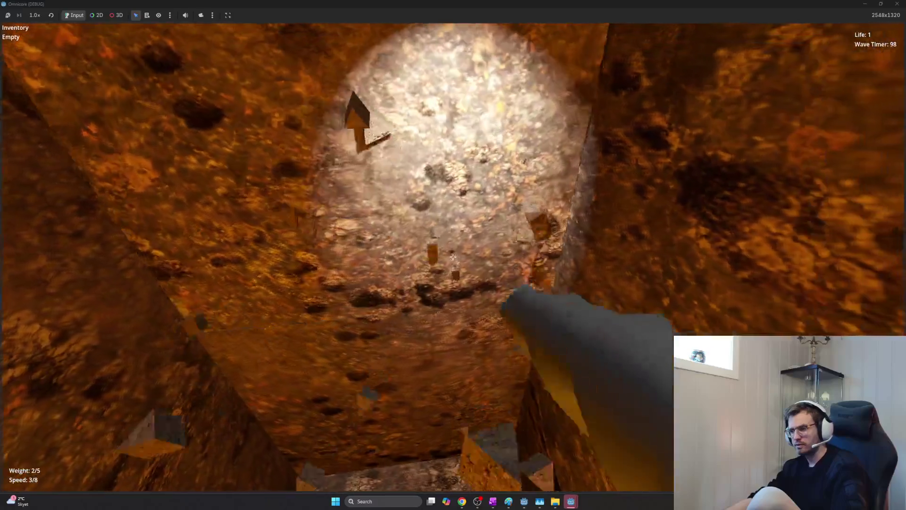
click(453, 254)
mouse_move(453, 257)
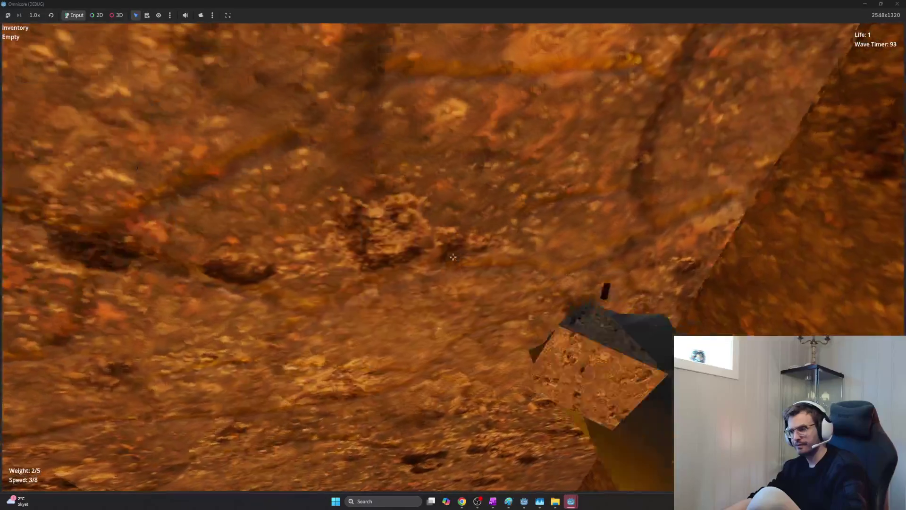
click(453, 257)
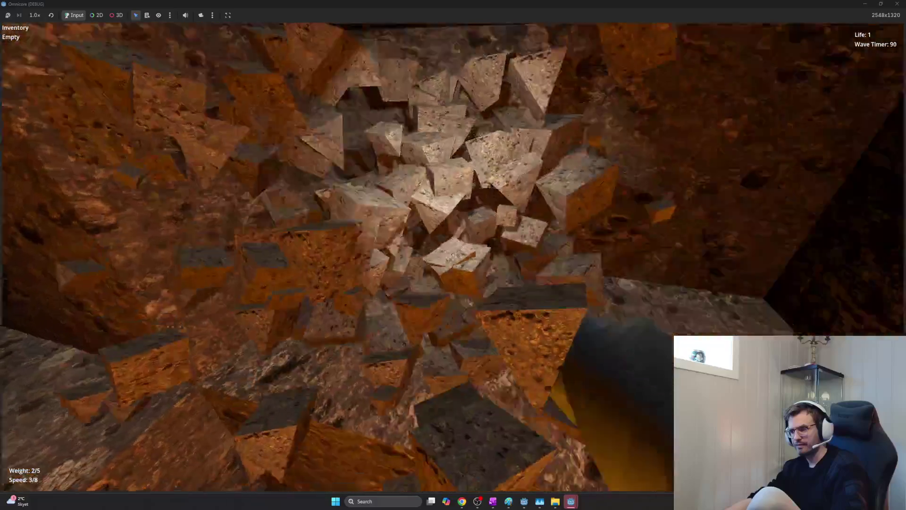
Step: Mine the blocks around the pit and the cracked wall, then leave the running playtest
mouse_move(452, 257)
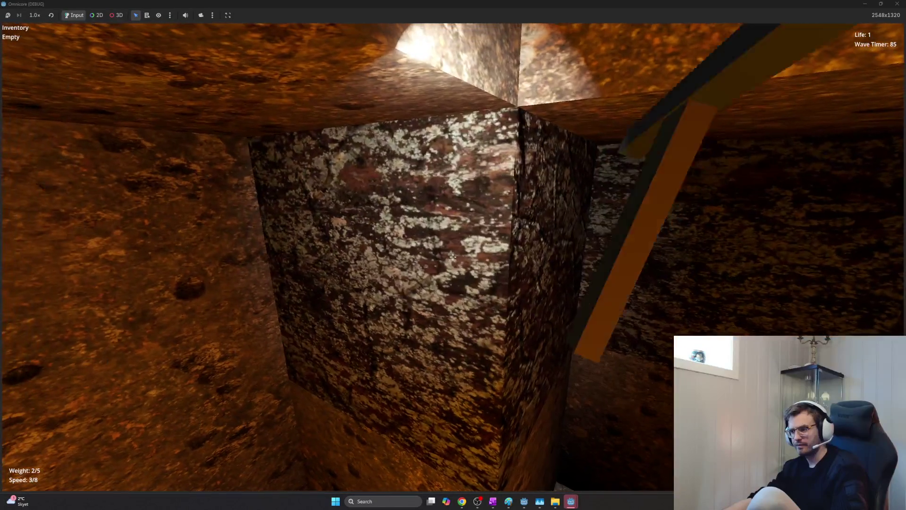
click(453, 257)
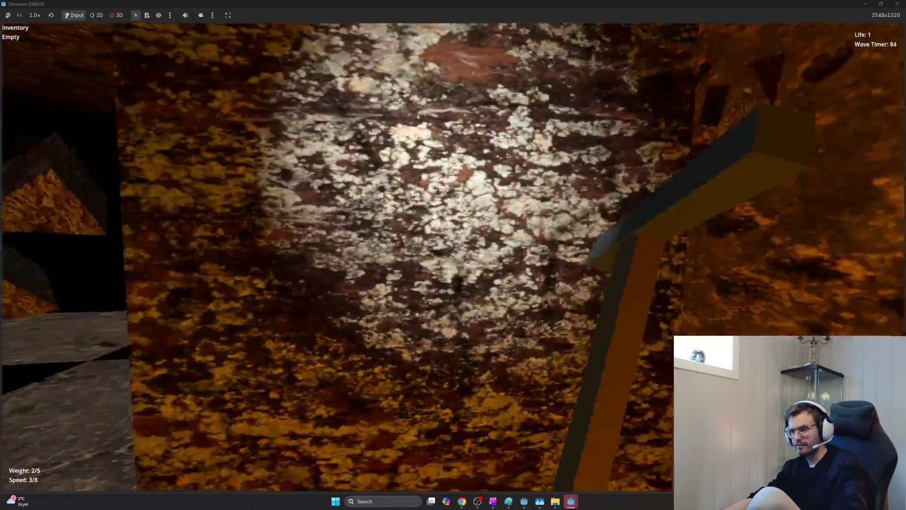
click(453, 256)
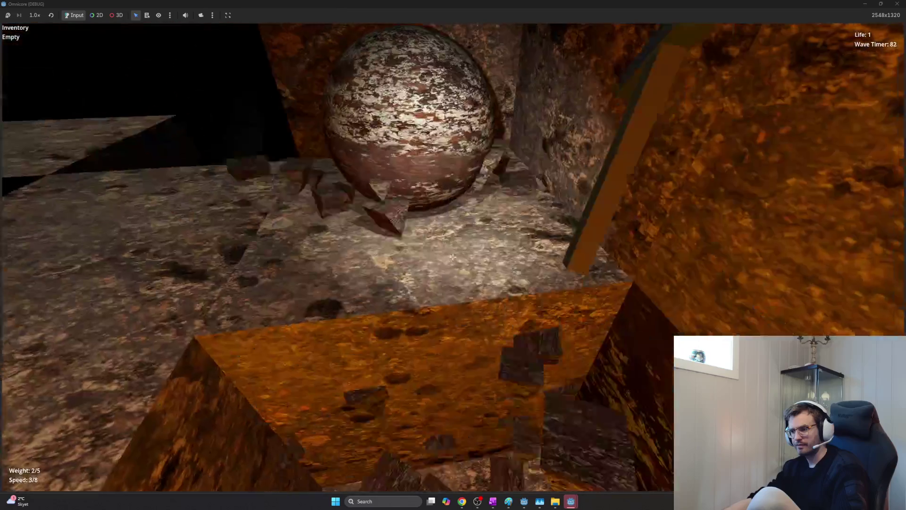
click(453, 257)
click(453, 257)
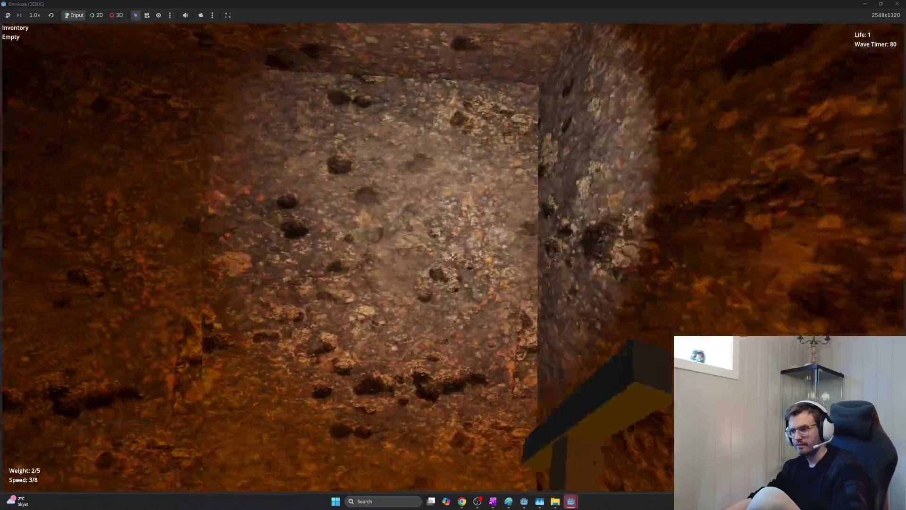
click(453, 257)
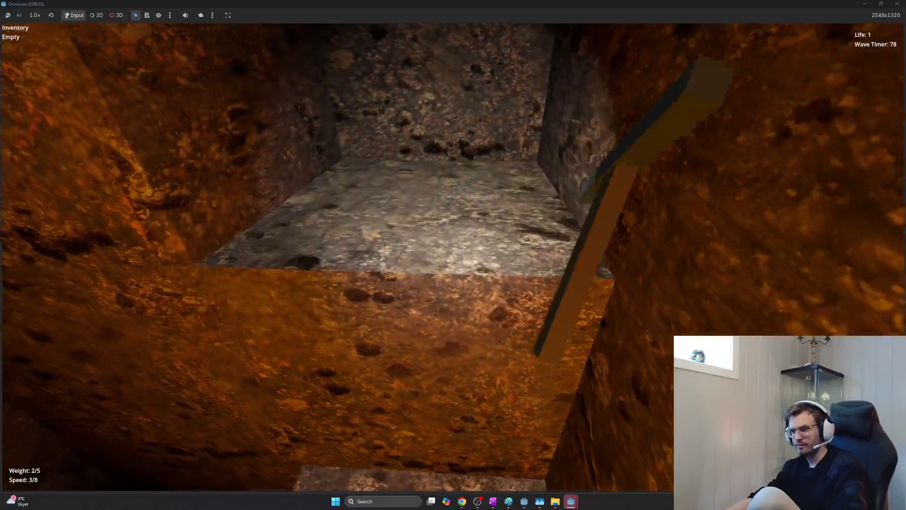
click(453, 256)
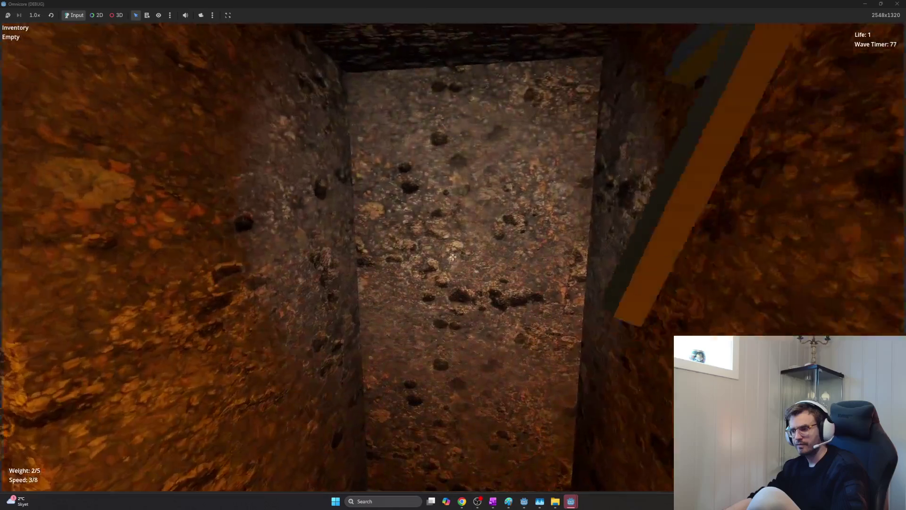
click(453, 257)
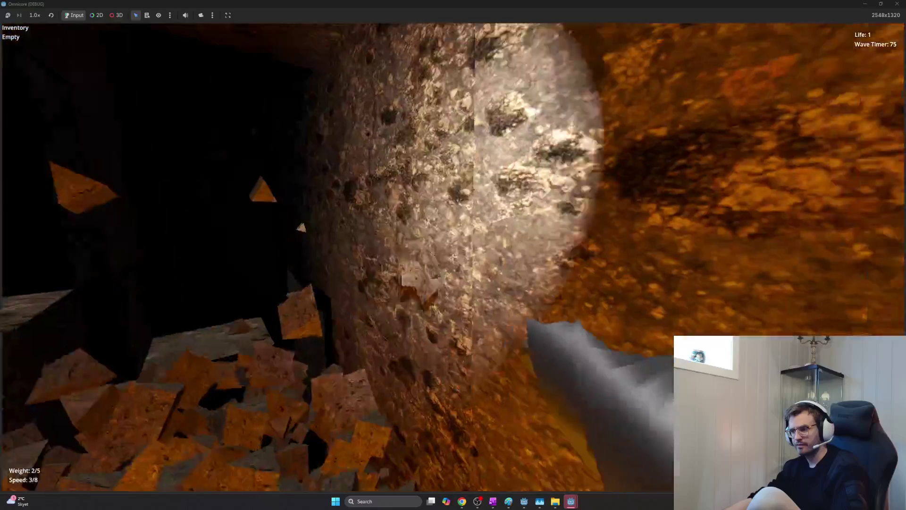
click(452, 257)
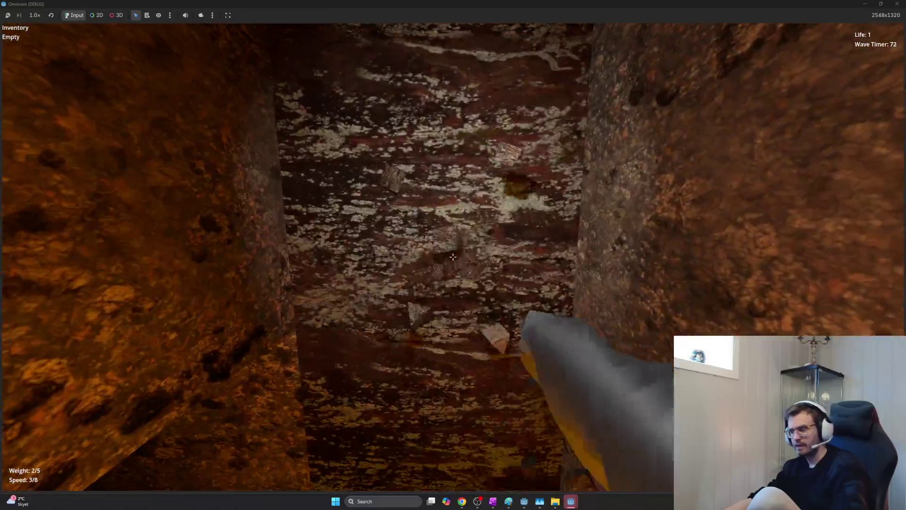
key(alt+Tab)
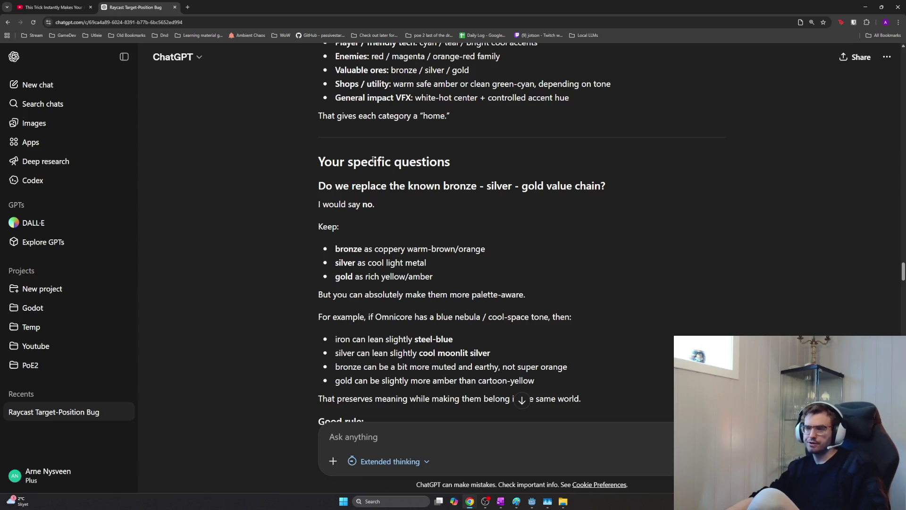
Step: Read the value-chain answer and the iron steel-blue, silver and gold ore suggestions
drag(317, 155, 510, 208)
click(509, 208)
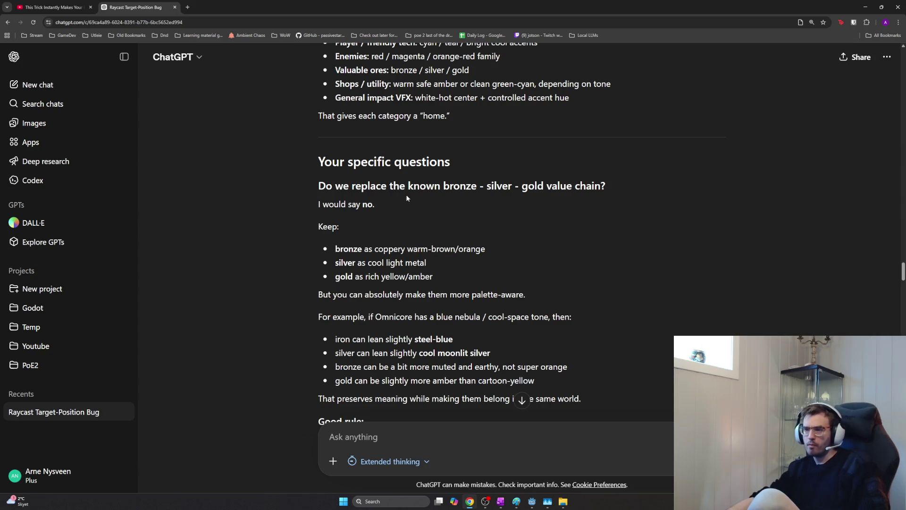
scroll(340, 220, down, 1)
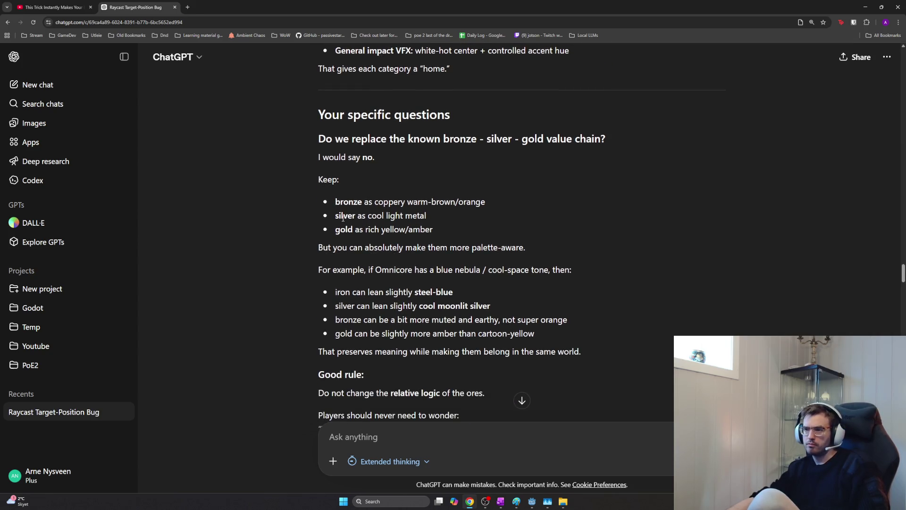
scroll(343, 217, down, 1)
mouse_move(316, 222)
mouse_down()
mouse_move(618, 217)
mouse_move(469, 223)
mouse_move(453, 227)
mouse_move(473, 243)
mouse_move(329, 249)
mouse_move(510, 258)
mouse_move(318, 259)
mouse_move(569, 274)
mouse_move(573, 287)
mouse_move(335, 285)
mouse_move(589, 287)
mouse_up()
triple_click(468, 241)
click(510, 259)
click(334, 274)
click(492, 308)
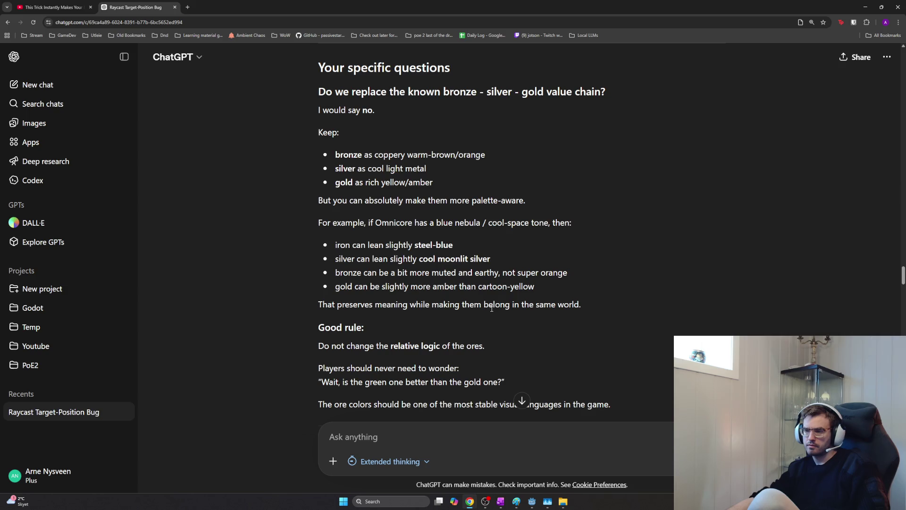
Step: Review the preserving-meaning sentence and the four palette-aware ore tint suggestions
mouse_move(324, 303)
mouse_down()
mouse_move(566, 318)
mouse_move(624, 302)
mouse_up()
click(461, 309)
scroll(452, 330, down, 1)
mouse_move(582, 258)
mouse_down()
mouse_move(335, 211)
mouse_move(332, 198)
mouse_move(607, 234)
mouse_up()
click(333, 198)
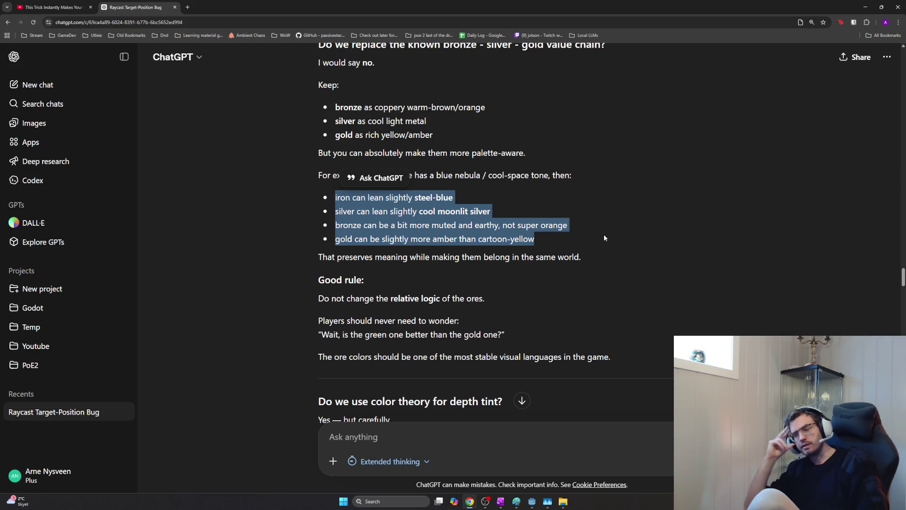
click(491, 206)
Step: Read the cool moonlit silver phrase, the Good rule lines and the players' question
mouse_move(490, 210)
mouse_down()
mouse_move(376, 197)
mouse_move(406, 211)
mouse_move(490, 210)
mouse_move(324, 211)
mouse_move(354, 197)
mouse_move(497, 194)
mouse_move(591, 228)
mouse_move(565, 239)
mouse_move(336, 212)
mouse_up()
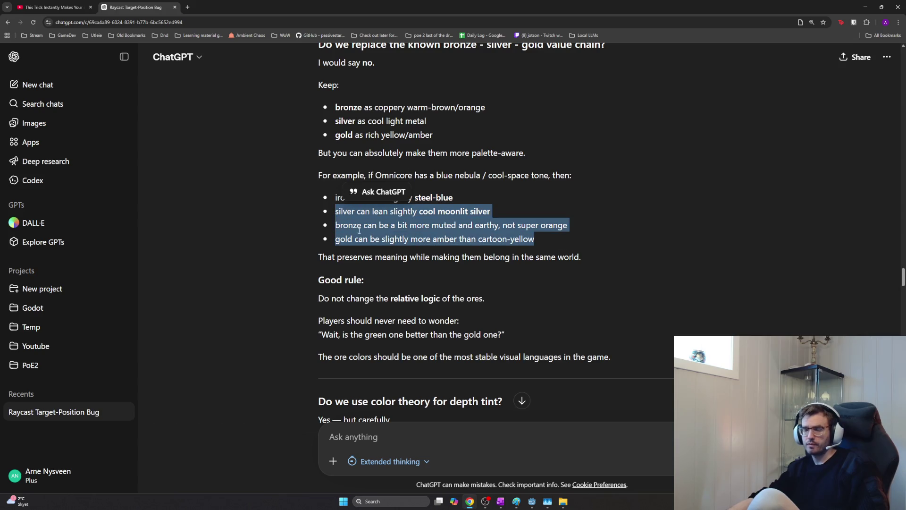
click(506, 264)
scroll(451, 262, down, 1)
drag(310, 242, 508, 255)
scroll(508, 255, down, 1)
click(375, 230)
drag(316, 224, 567, 245)
scroll(562, 235, down, 1)
click(555, 222)
Step: Highlight the stable visual language sentence and the green-versus-gold quote
drag(621, 214, 311, 222)
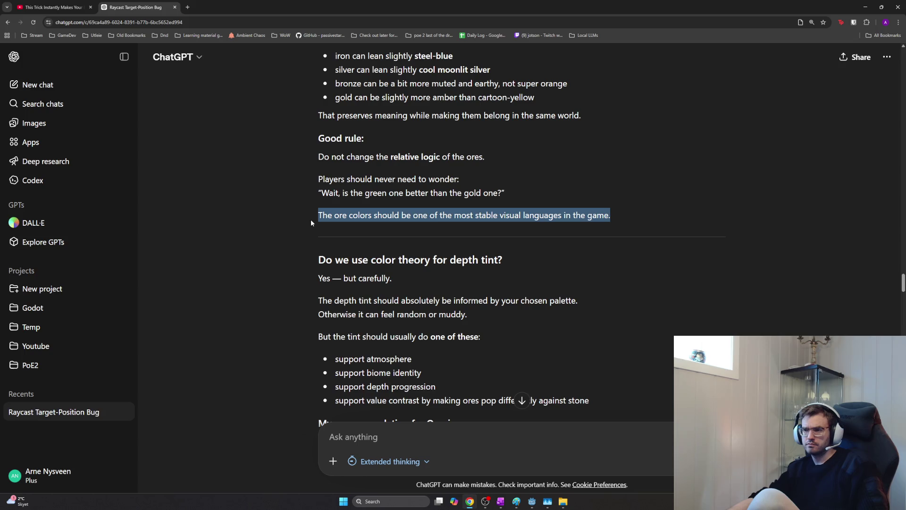
click(311, 221)
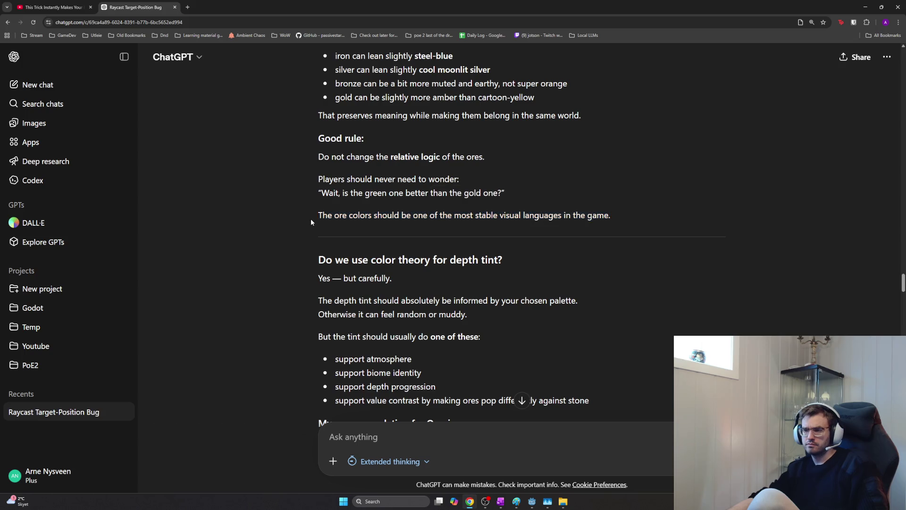
mouse_move(318, 177)
mouse_down()
mouse_move(536, 197)
mouse_move(307, 183)
mouse_move(550, 194)
mouse_move(428, 212)
mouse_move(296, 182)
mouse_move(311, 191)
mouse_move(498, 179)
mouse_move(527, 191)
mouse_move(300, 198)
mouse_up()
click(542, 195)
click(544, 194)
click(514, 192)
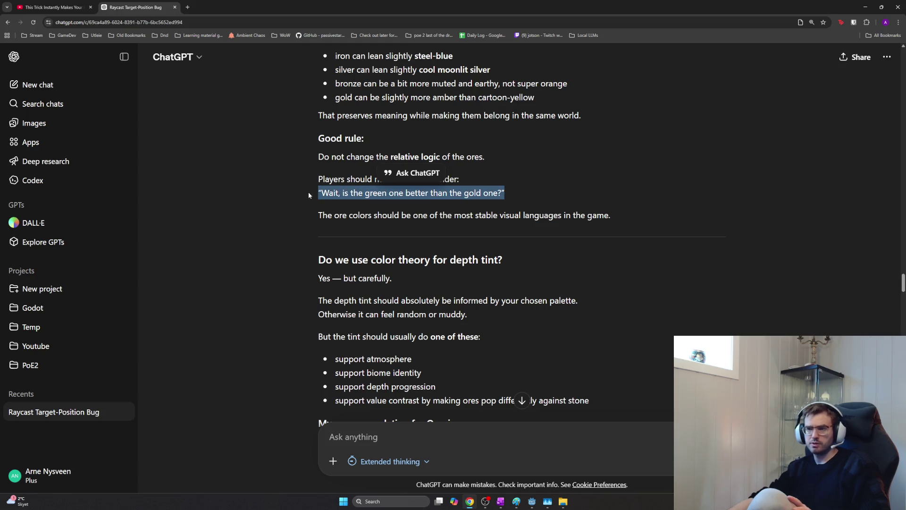
click(309, 194)
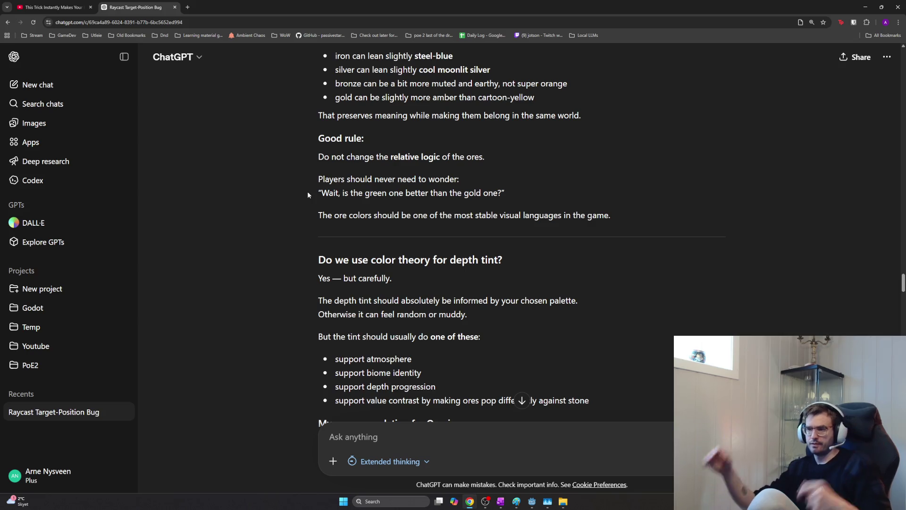
mouse_move(308, 194)
mouse_down()
mouse_move(550, 195)
mouse_move(320, 191)
mouse_up()
click(546, 197)
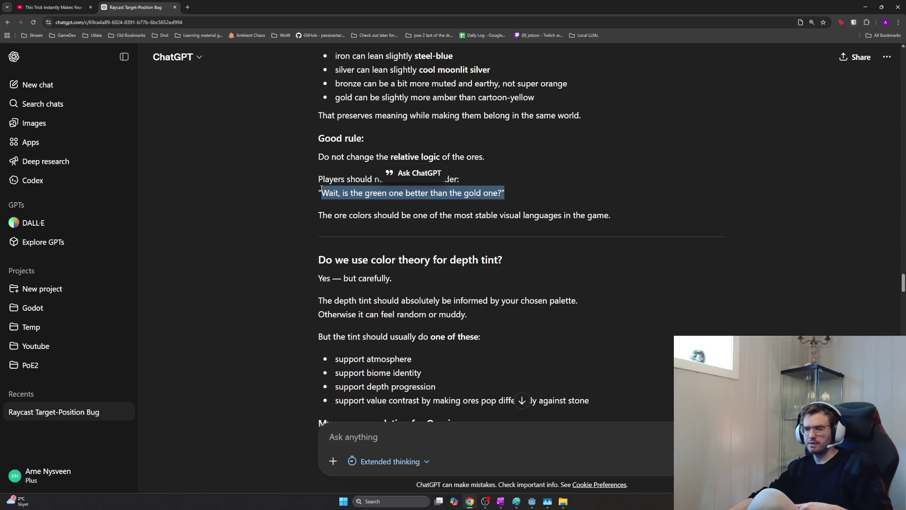
click(320, 189)
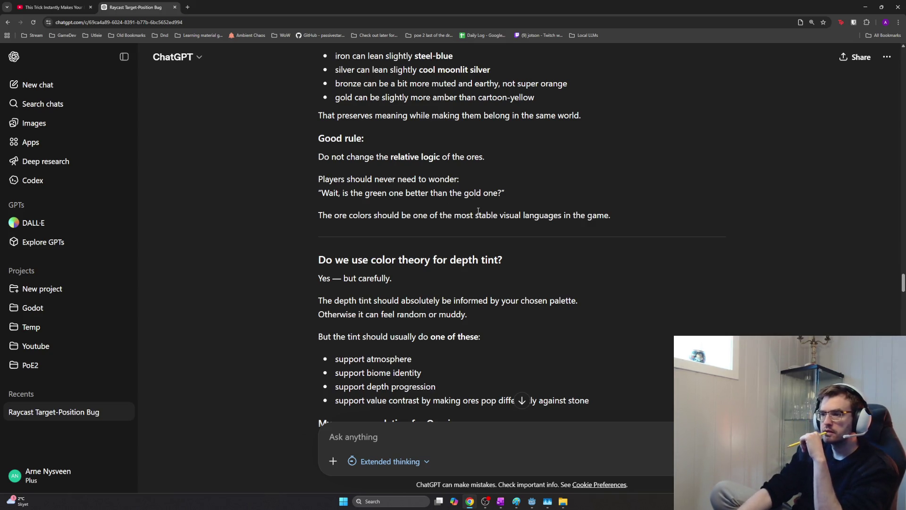
Step: Scroll to the depth-tint answer and read its opening lines and 'one of these' lead-in
scroll(477, 210, down, 1)
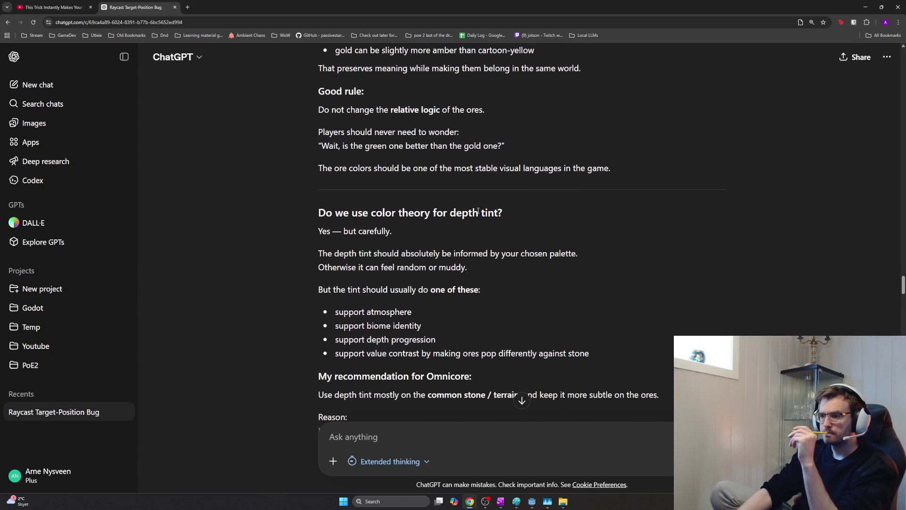
scroll(495, 216, down, 2)
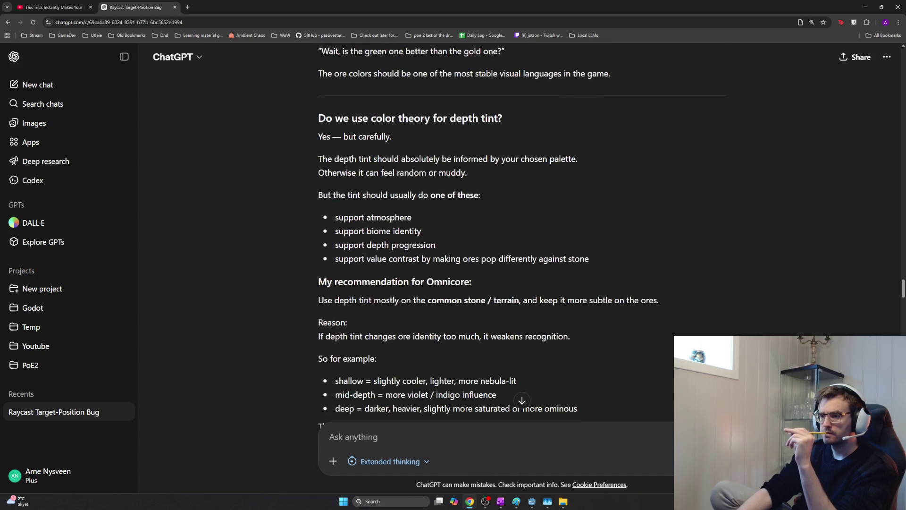
mouse_move(305, 157)
mouse_down()
mouse_move(493, 168)
mouse_move(303, 162)
mouse_move(480, 170)
mouse_move(307, 193)
mouse_move(360, 217)
mouse_move(511, 255)
mouse_move(603, 262)
mouse_move(329, 220)
mouse_move(414, 230)
mouse_up()
click(494, 168)
click(480, 169)
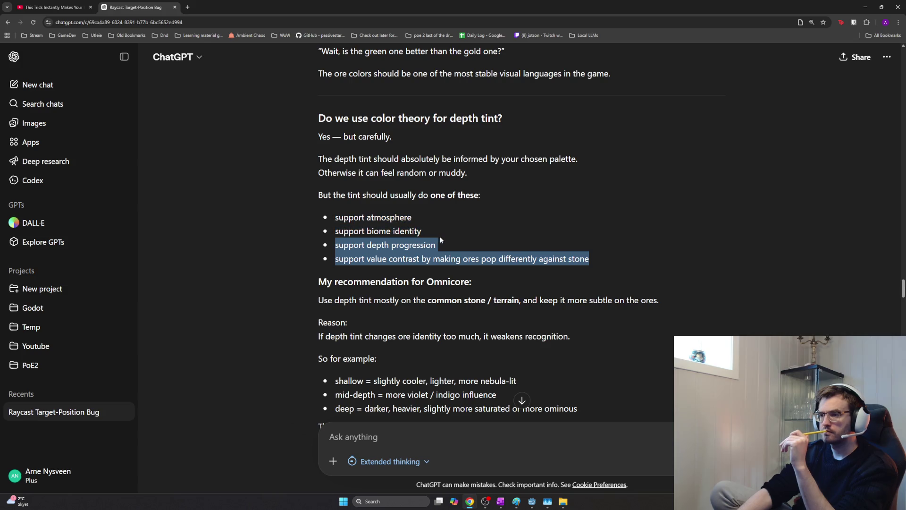
click(449, 240)
Step: Highlight the last two tint purposes and the value contrast bullet
mouse_move(585, 259)
mouse_down()
mouse_move(334, 243)
mouse_move(443, 245)
mouse_up()
click(334, 243)
triple_click(633, 259)
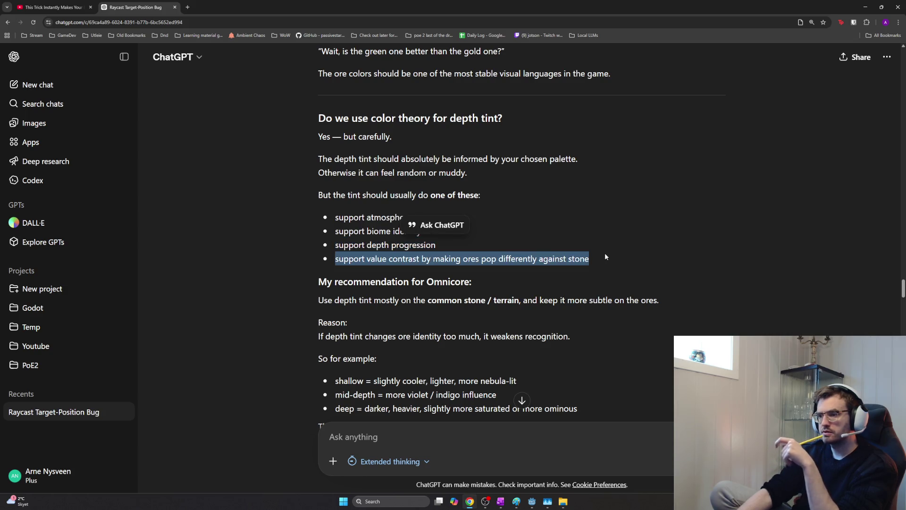
mouse_move(603, 256)
mouse_down()
mouse_move(327, 265)
mouse_move(594, 257)
mouse_up()
click(412, 262)
click(594, 257)
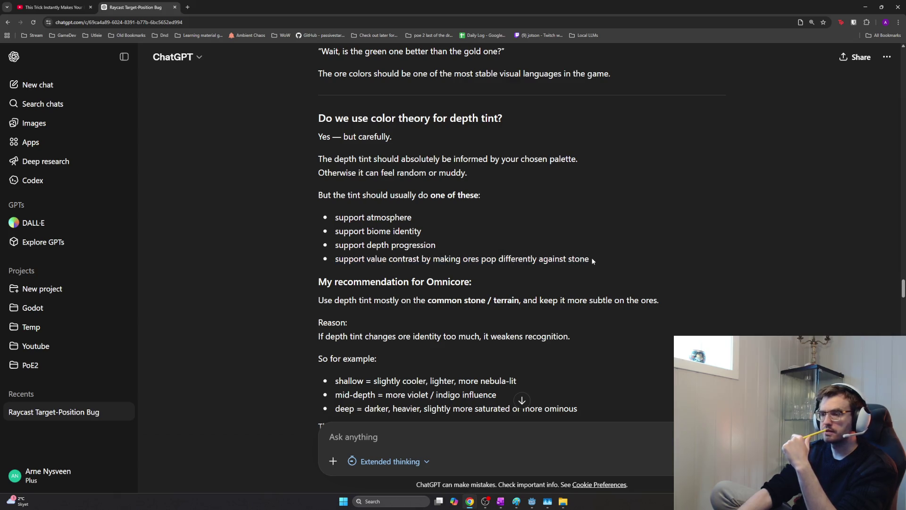